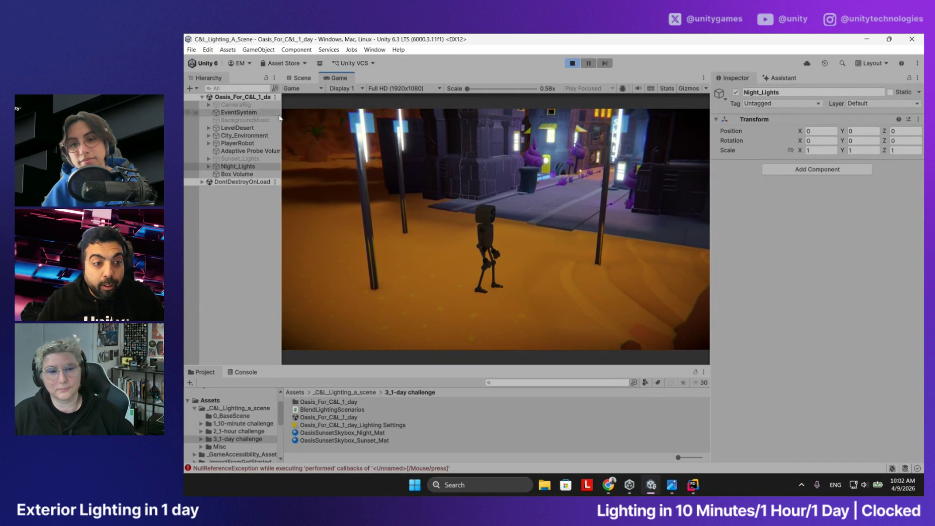
# Widen the Game view and select Adaptive Probe Volume to show its Night and Sunset scenarios at 0.5
pyautogui.moveTo(710, 140)
pyautogui.mouseDown()
pyautogui.moveTo(811, 141)
pyautogui.moveTo(773, 142)
pyautogui.mouseUp()
pyautogui.click(247, 151)
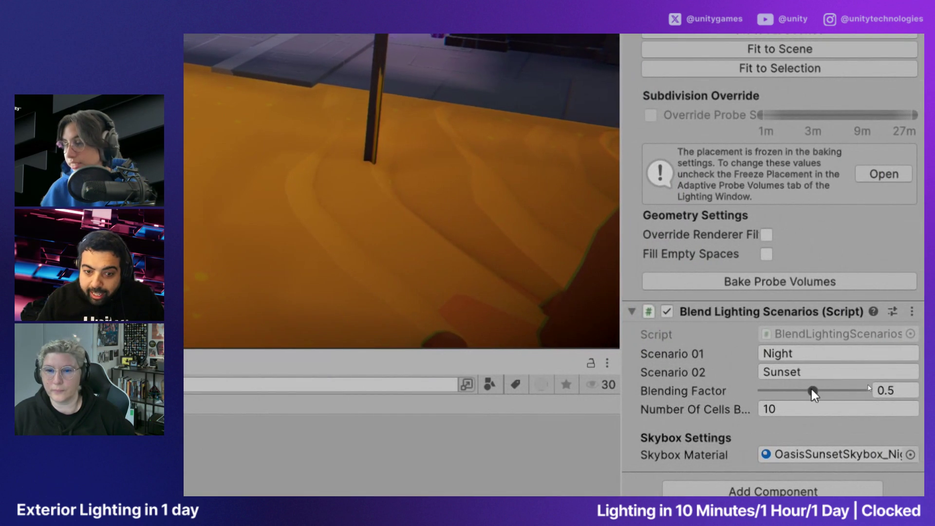
pyautogui.click(793, 355)
pyautogui.click(795, 367)
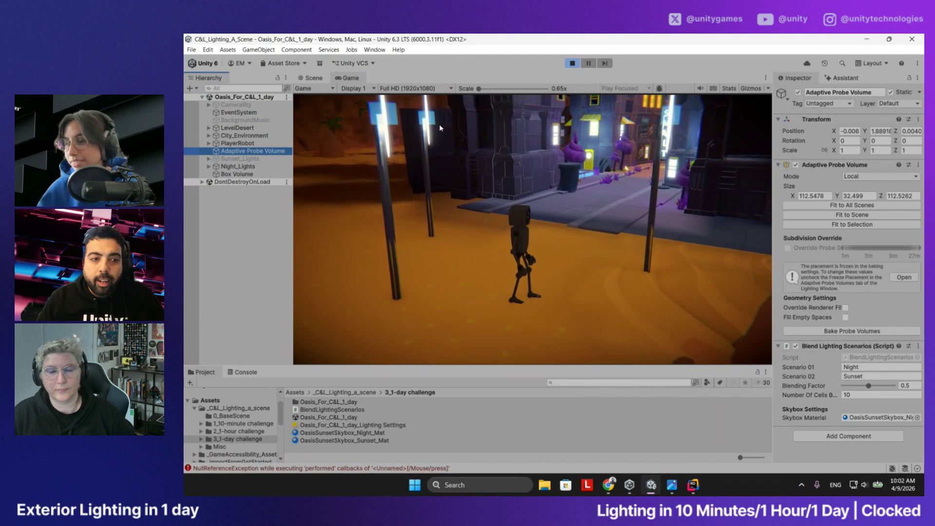
pyautogui.click(312, 78)
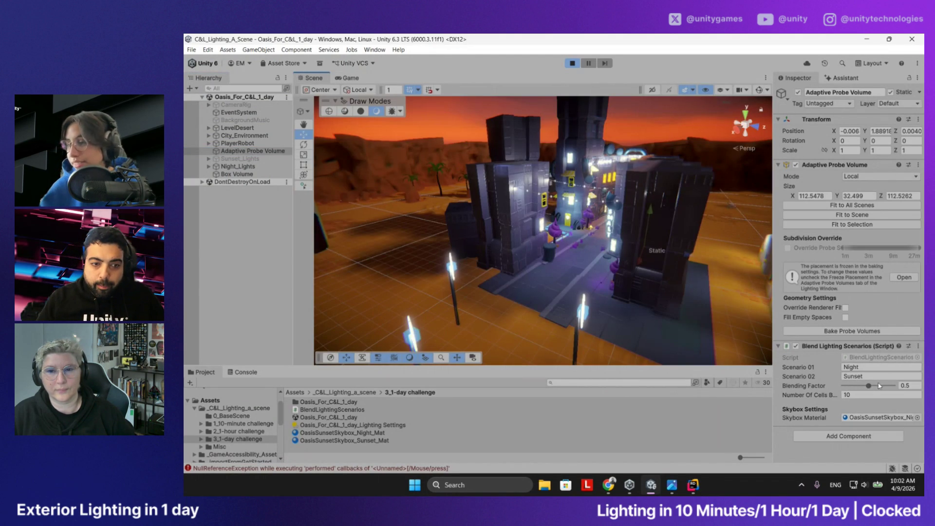
# Slide the blending factor from Night to fully Sunset (1) and orbit toward the desert
pyautogui.moveTo(870, 389); pyautogui.dragTo(839, 388)
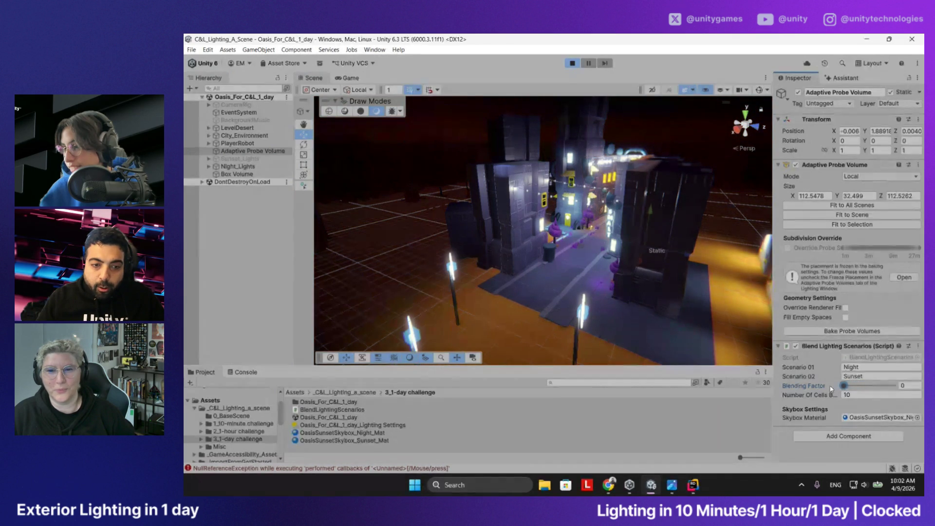
pyautogui.moveTo(846, 387); pyautogui.dragTo(902, 387)
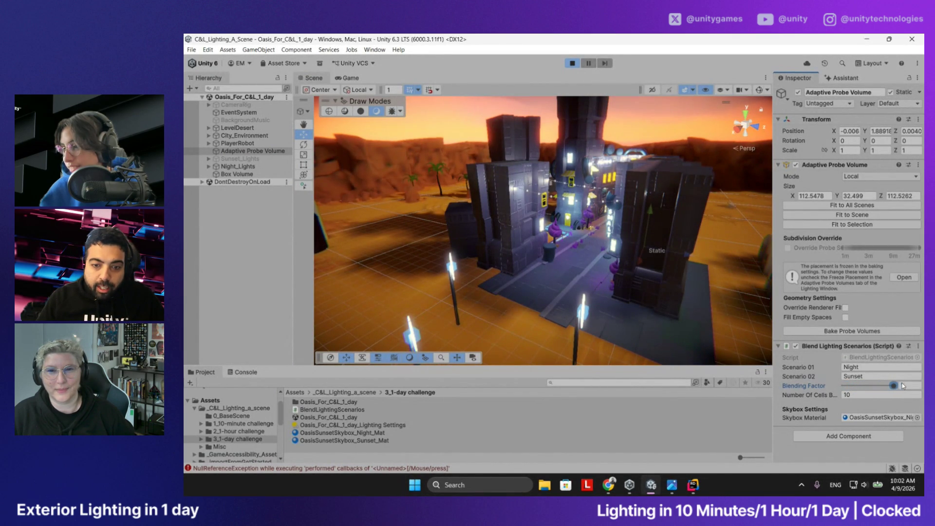
pyautogui.moveTo(584, 188); pyautogui.dragTo(520, 185)
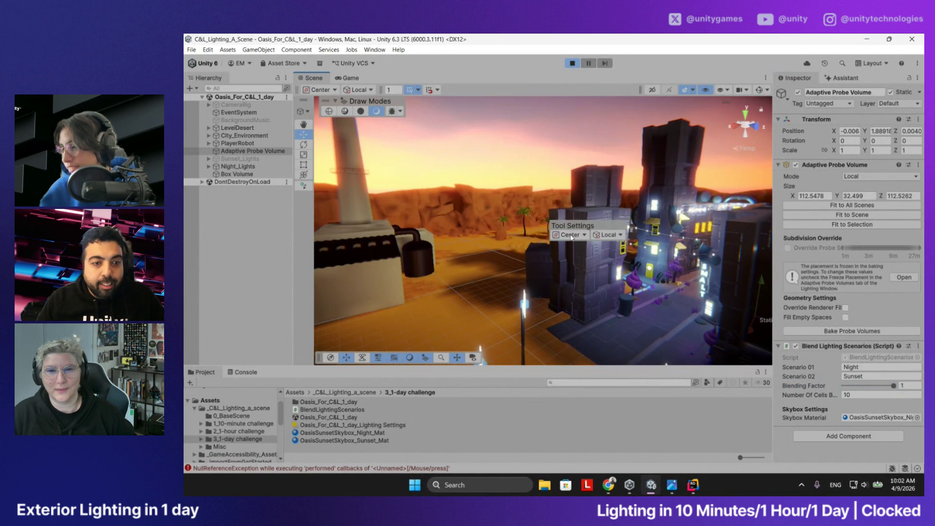
# Orbit past the Column02 sand rock, smokestack and oasis palms to inspect the sunset lighting
pyautogui.click(571, 200)
pyautogui.moveTo(464, 178)
pyautogui.mouseDown()
pyautogui.moveTo(434, 213)
pyautogui.moveTo(541, 208)
pyautogui.moveTo(344, 207)
pyautogui.mouseUp()
pyautogui.moveTo(648, 192)
pyautogui.mouseDown()
pyautogui.moveTo(562, 208)
pyautogui.moveTo(623, 218)
pyautogui.moveTo(690, 210)
pyautogui.moveTo(684, 218)
pyautogui.mouseUp()
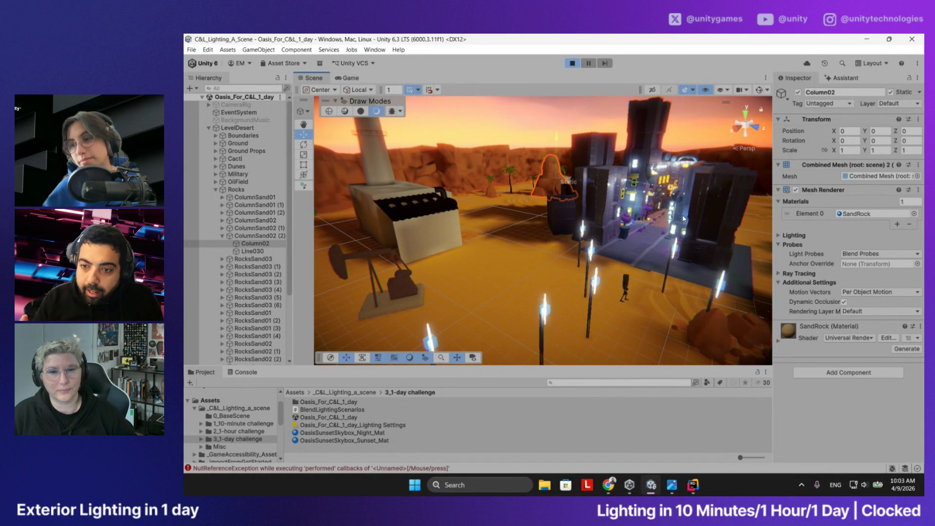
pyautogui.moveTo(668, 219); pyautogui.dragTo(829, 288)
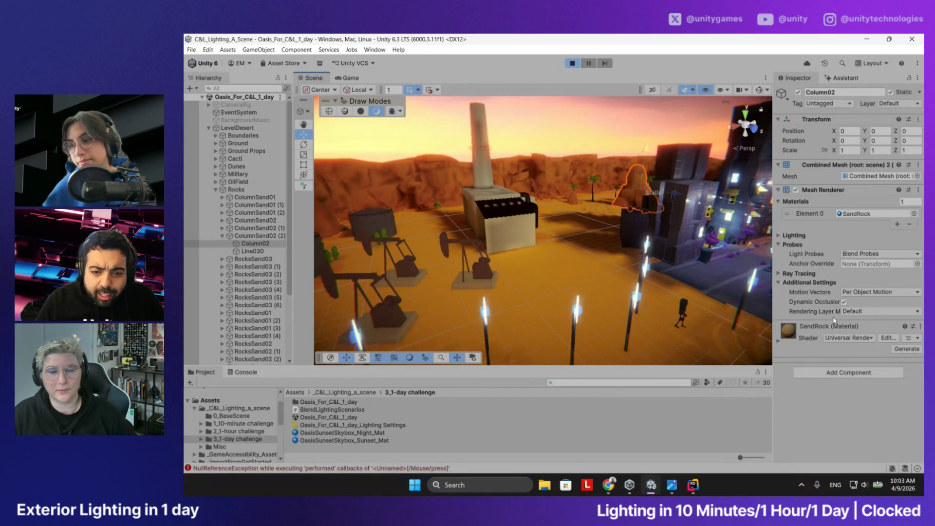
# Collapse the LevelDesert group and reselect the Adaptive Probe Volume
pyautogui.click(207, 128)
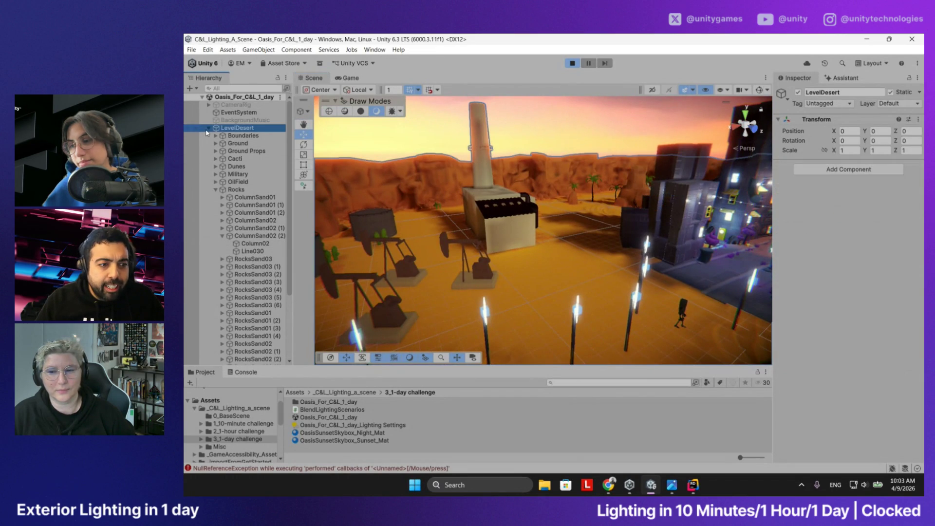
pyautogui.click(208, 128)
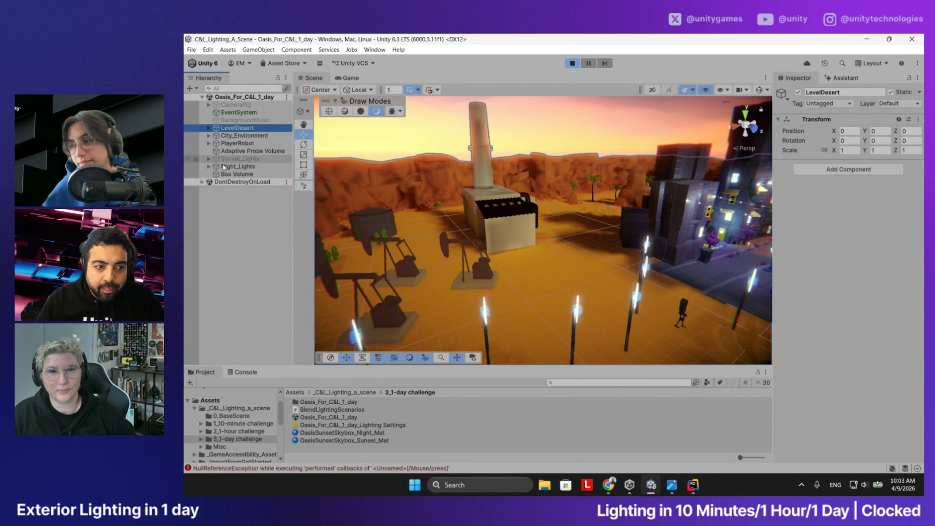
pyautogui.click(249, 151)
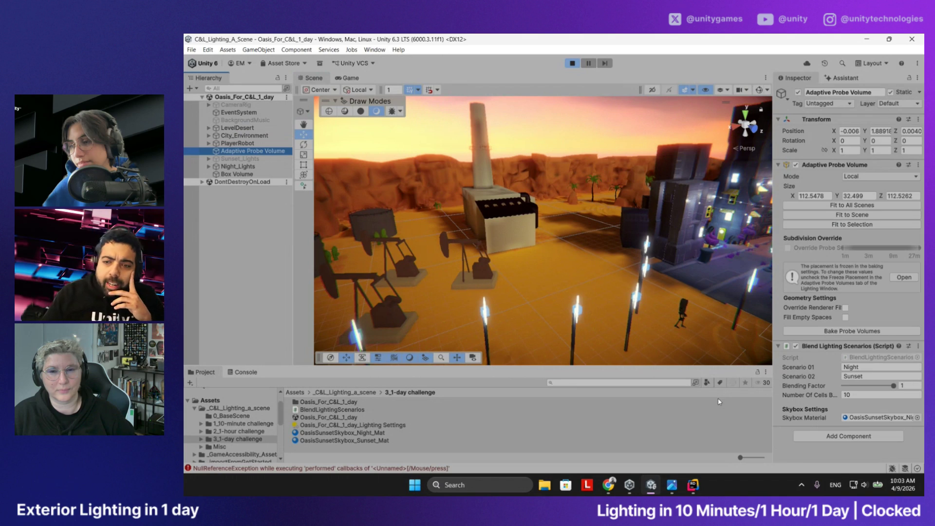
pyautogui.click(674, 489)
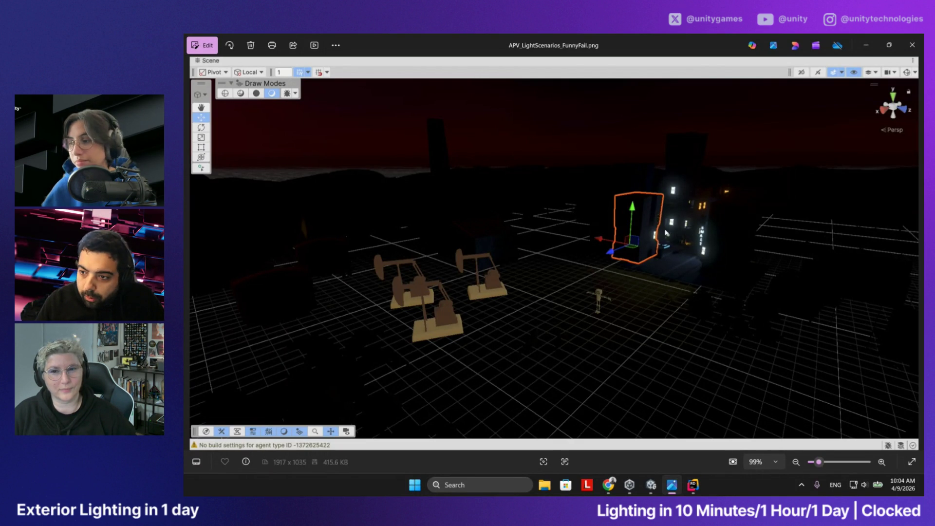
# Close the failed-bake screenshot, dismiss a 'paint' Windows search, and minimise Photos
pyautogui.click(913, 45)
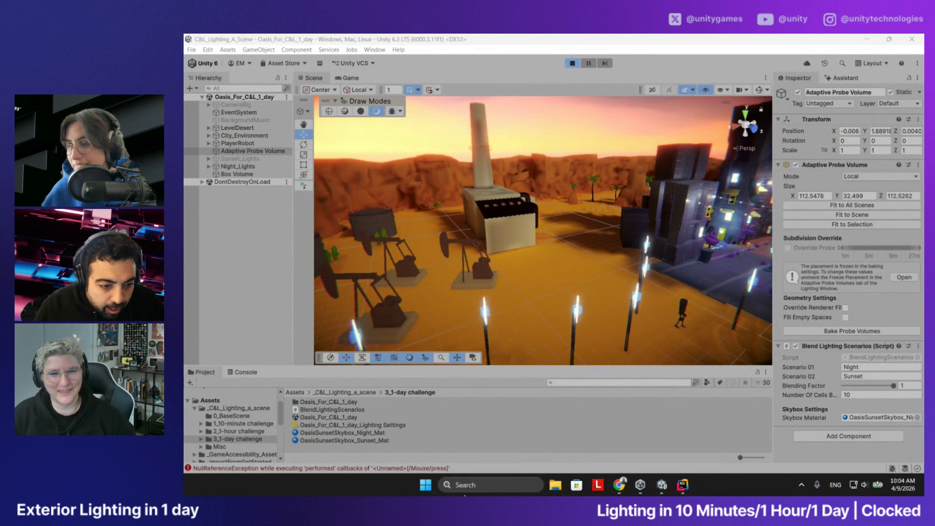
pyautogui.click(466, 485)
pyautogui.write('paint')
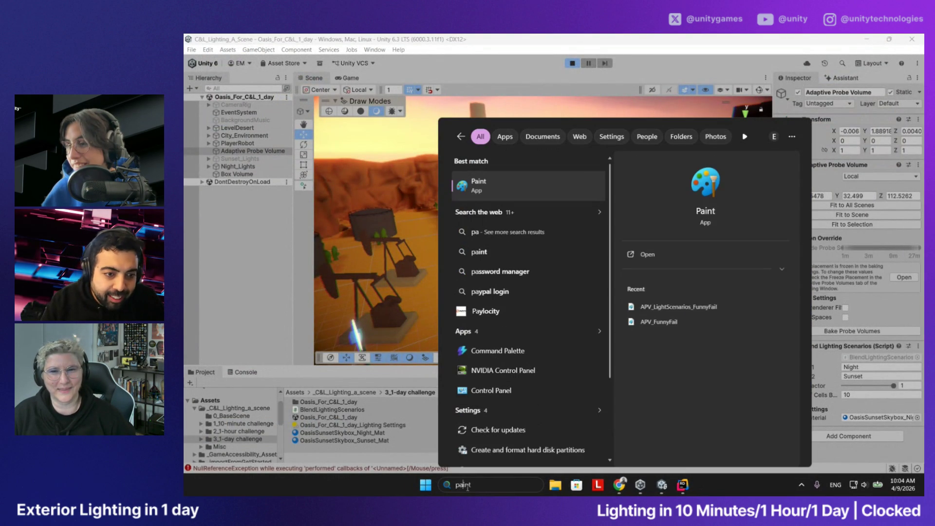
pyautogui.press('Escape')
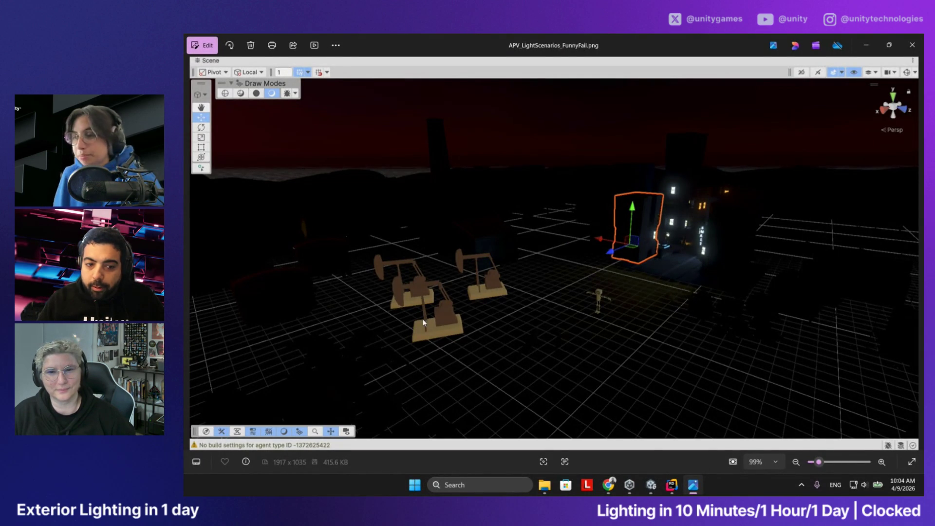
pyautogui.click(866, 43)
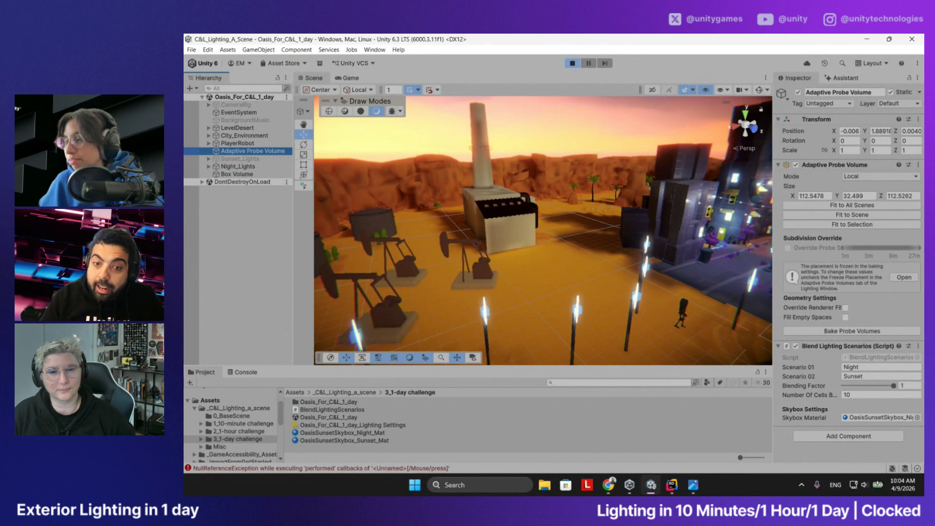
pyautogui.moveTo(511, 244)
pyautogui.mouseDown()
pyautogui.moveTo(547, 253)
pyautogui.moveTo(500, 240)
pyautogui.moveTo(482, 257)
pyautogui.mouseUp()
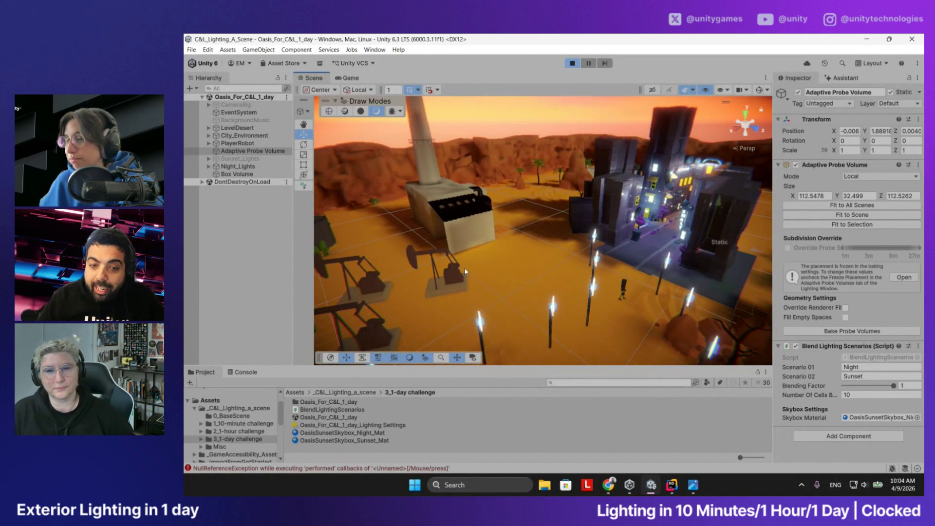
pyautogui.moveTo(445, 265)
pyautogui.mouseDown()
pyautogui.moveTo(502, 232)
pyautogui.moveTo(502, 277)
pyautogui.mouseUp()
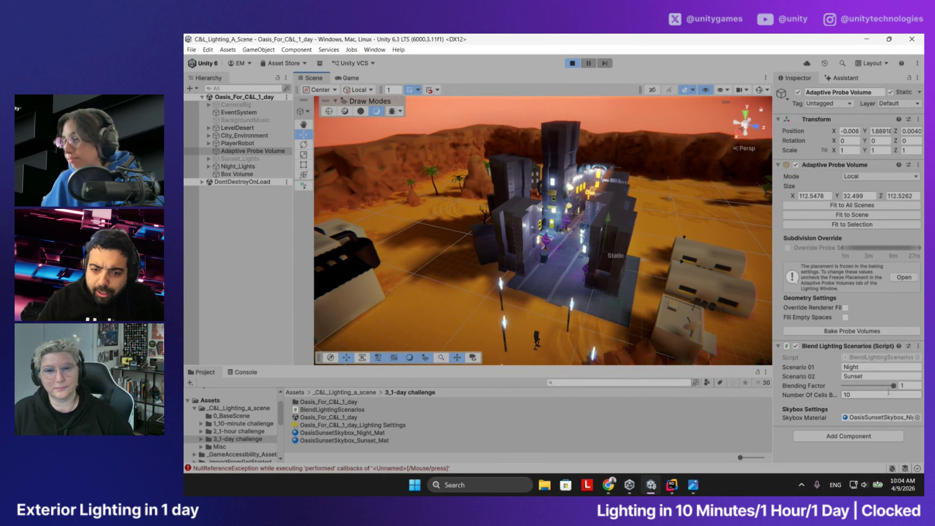
pyautogui.moveTo(895, 391)
pyautogui.mouseDown()
pyautogui.moveTo(838, 392)
pyautogui.moveTo(903, 389)
pyautogui.mouseUp()
pyautogui.moveTo(519, 326)
pyautogui.mouseDown()
pyautogui.moveTo(430, 303)
pyautogui.moveTo(383, 310)
pyautogui.mouseUp()
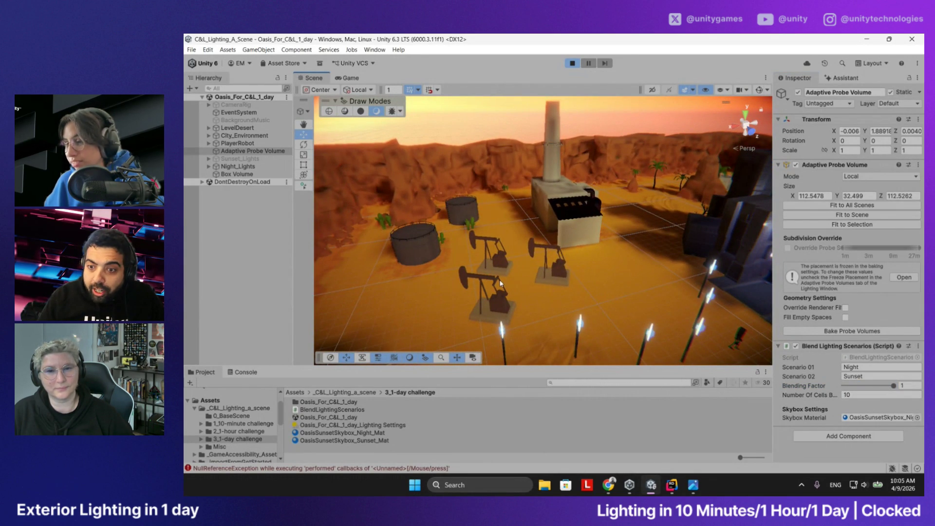
pyautogui.moveTo(501, 283); pyautogui.dragTo(630, 242)
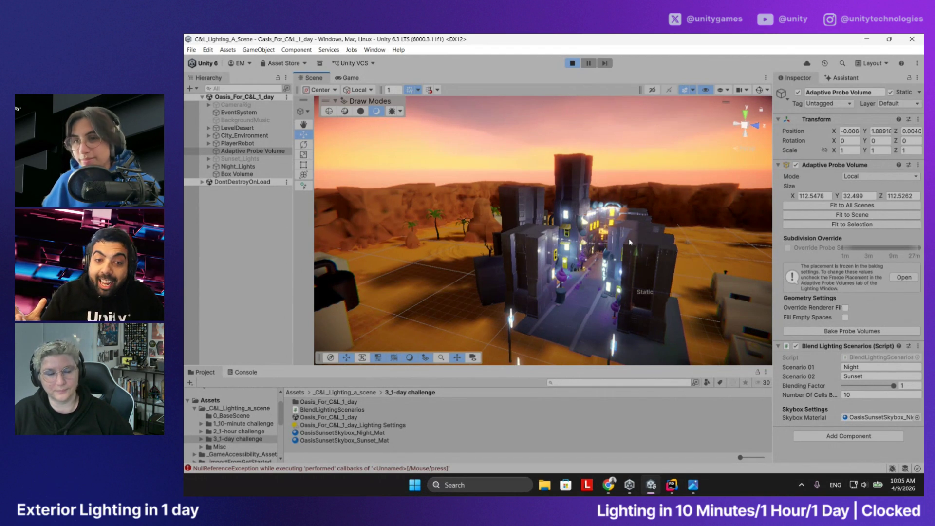
pyautogui.moveTo(487, 233); pyautogui.dragTo(500, 243)
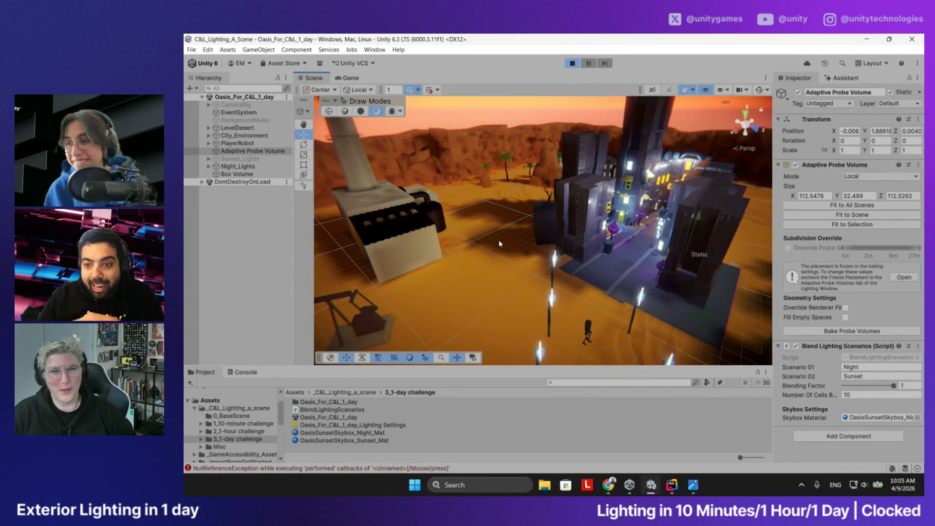
pyautogui.moveTo(558, 217)
pyautogui.mouseDown()
pyautogui.moveTo(558, 208)
pyautogui.moveTo(576, 219)
pyautogui.moveTo(548, 239)
pyautogui.mouseUp()
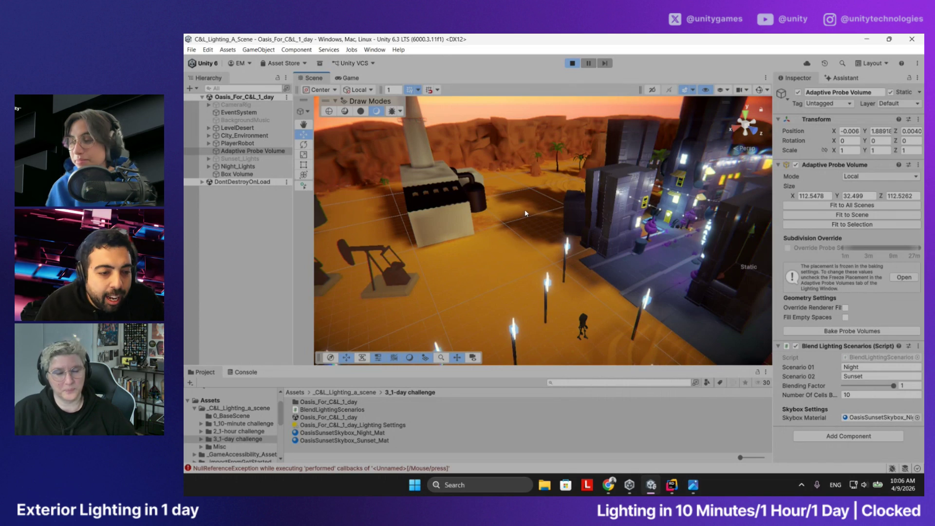
pyautogui.moveTo(530, 212); pyautogui.dragTo(280, 224)
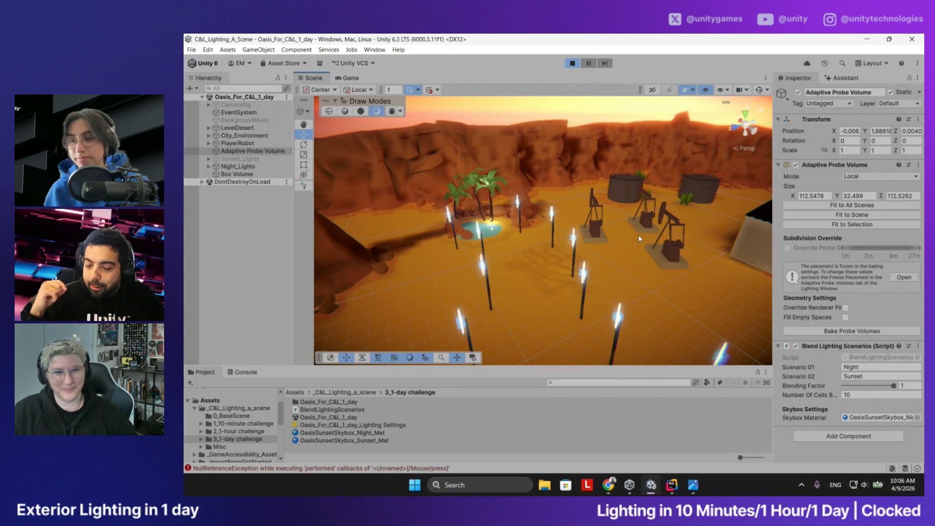
pyautogui.moveTo(639, 239)
pyautogui.mouseDown()
pyautogui.moveTo(552, 240)
pyautogui.moveTo(599, 241)
pyautogui.mouseUp()
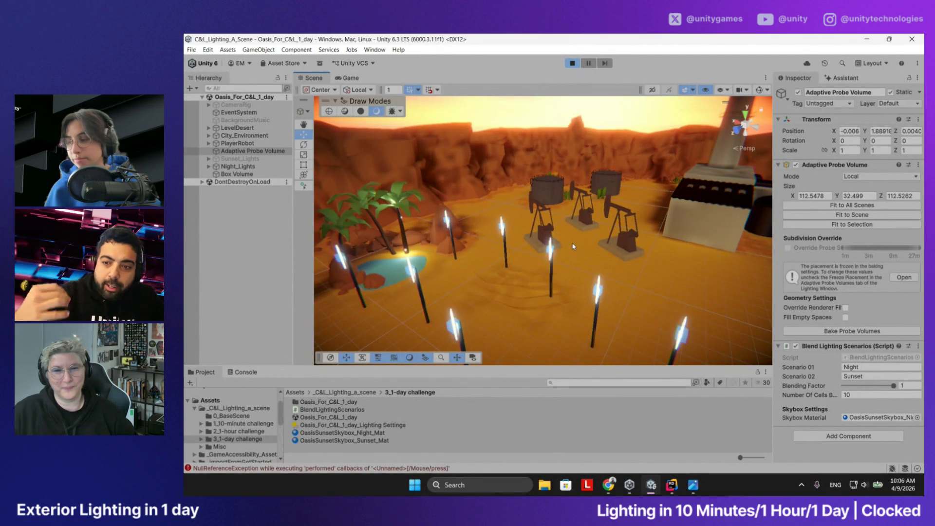
pyautogui.moveTo(503, 241); pyautogui.dragTo(713, 223)
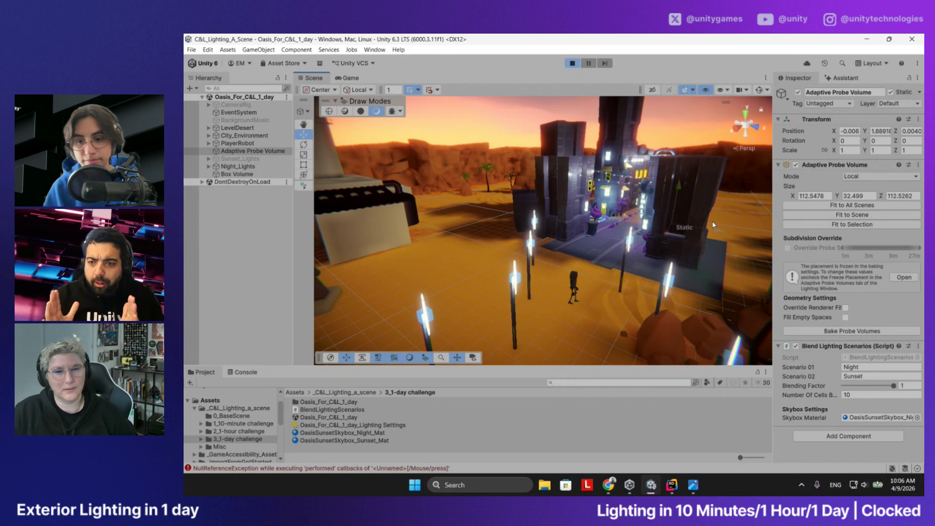
pyautogui.moveTo(713, 221)
pyautogui.mouseDown()
pyautogui.moveTo(612, 204)
pyautogui.moveTo(578, 212)
pyautogui.moveTo(614, 228)
pyautogui.mouseUp()
pyautogui.press('space')
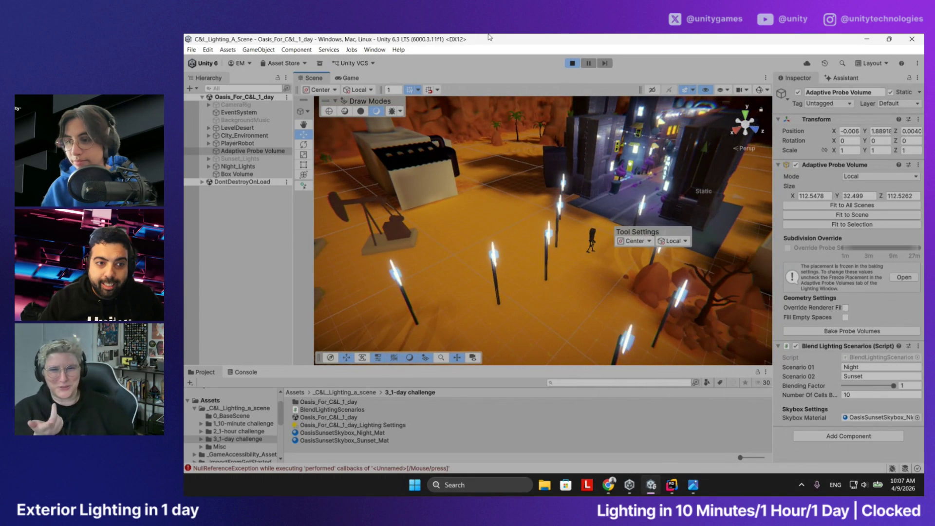
pyautogui.moveTo(570, 180); pyautogui.dragTo(591, 128)
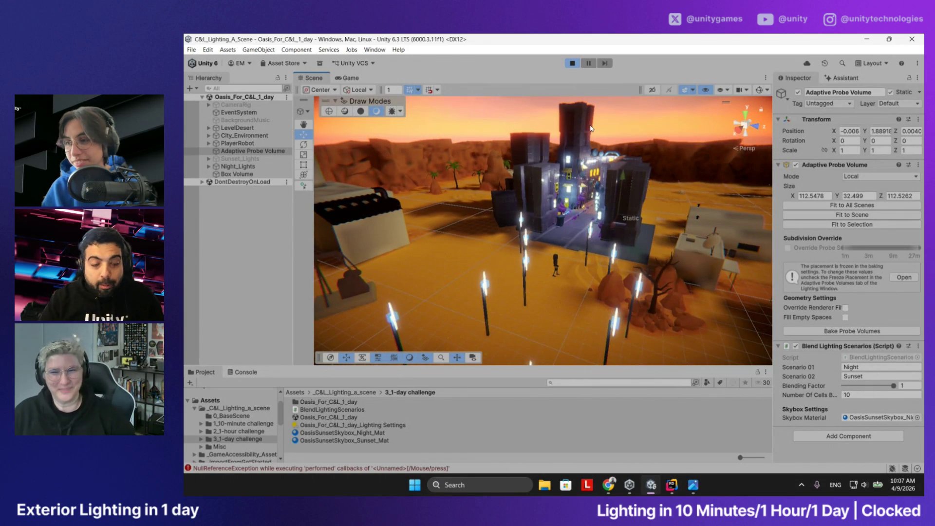
pyautogui.moveTo(538, 152); pyautogui.dragTo(539, 149)
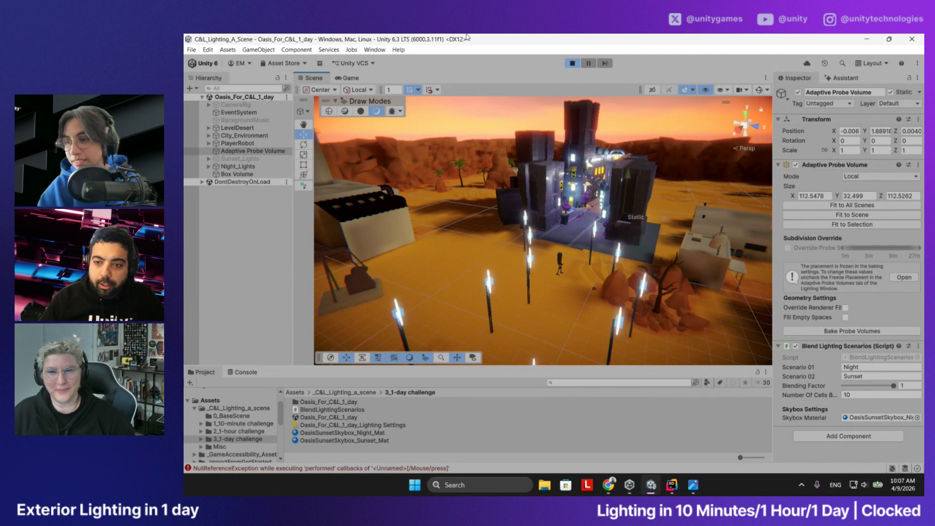
pyautogui.click(375, 50)
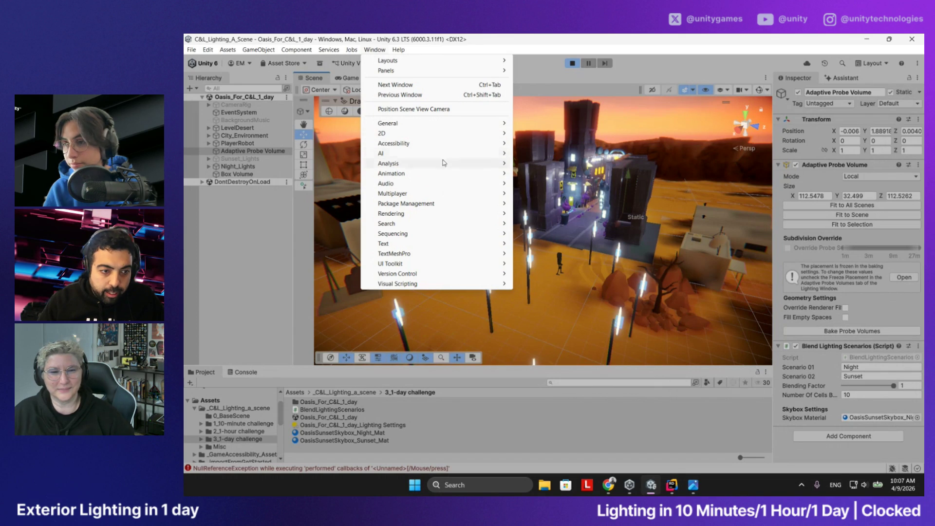
pyautogui.moveTo(454, 213)
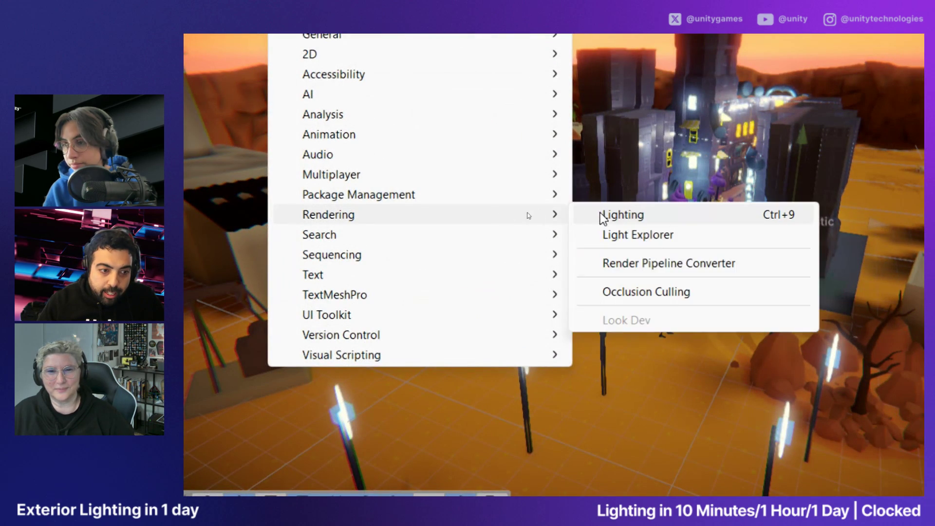
pyautogui.click(607, 214)
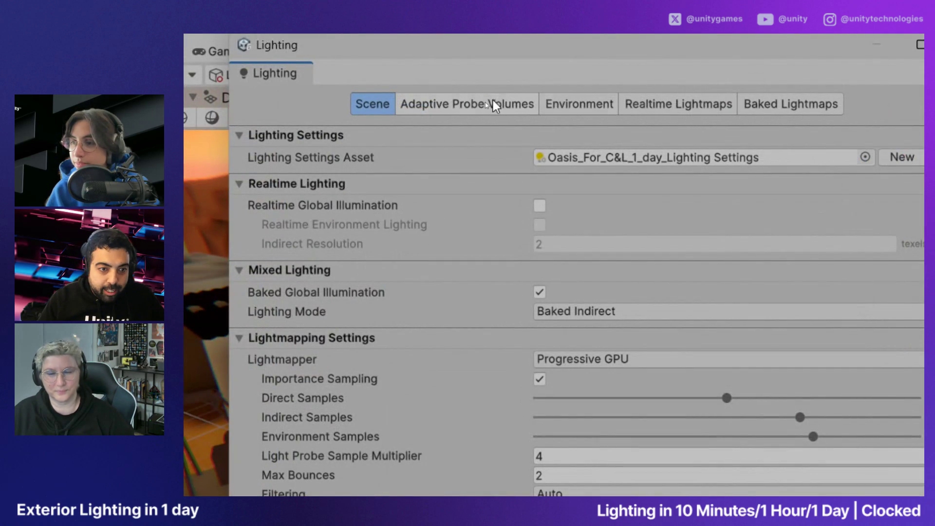
pyautogui.click(601, 105)
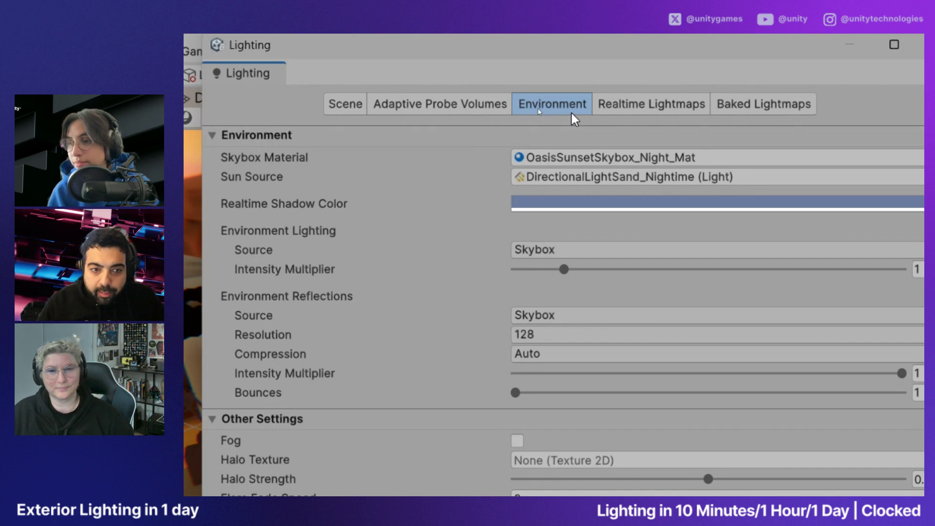
pyautogui.click(777, 101)
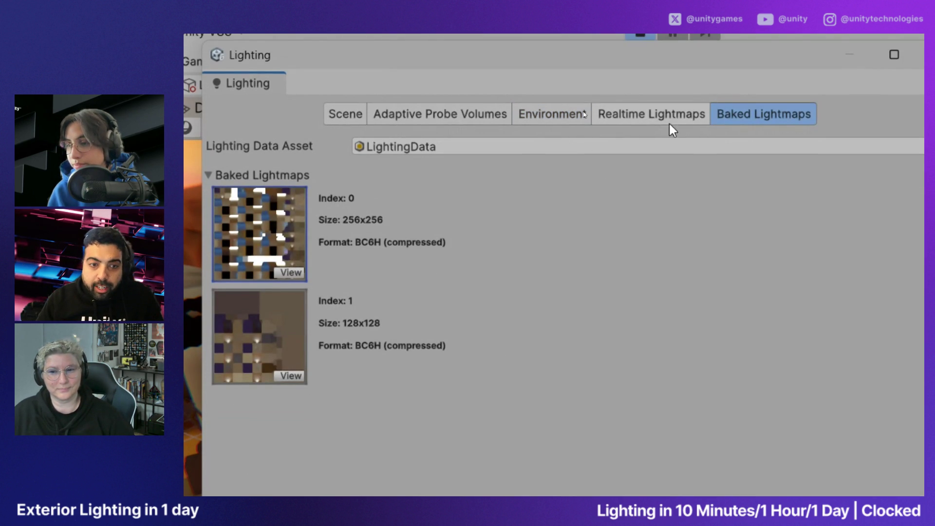
pyautogui.click(447, 116)
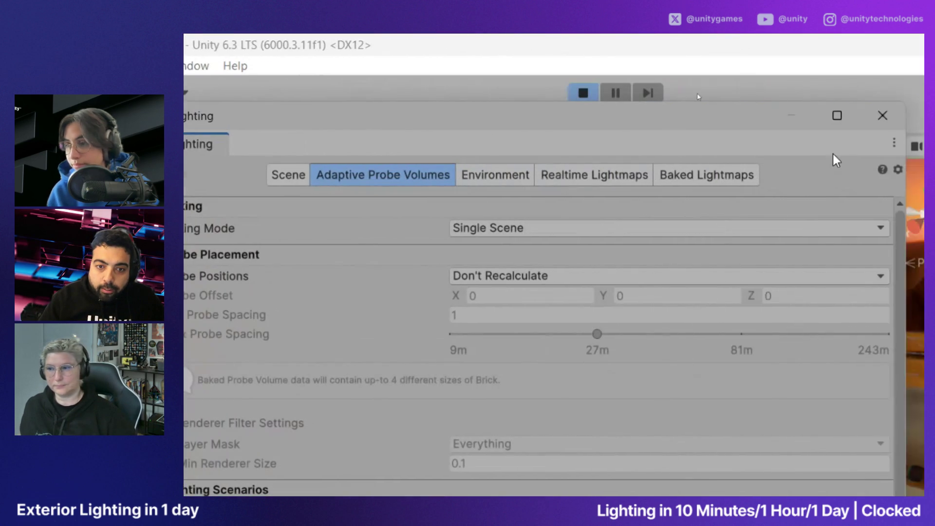
pyautogui.click(834, 116)
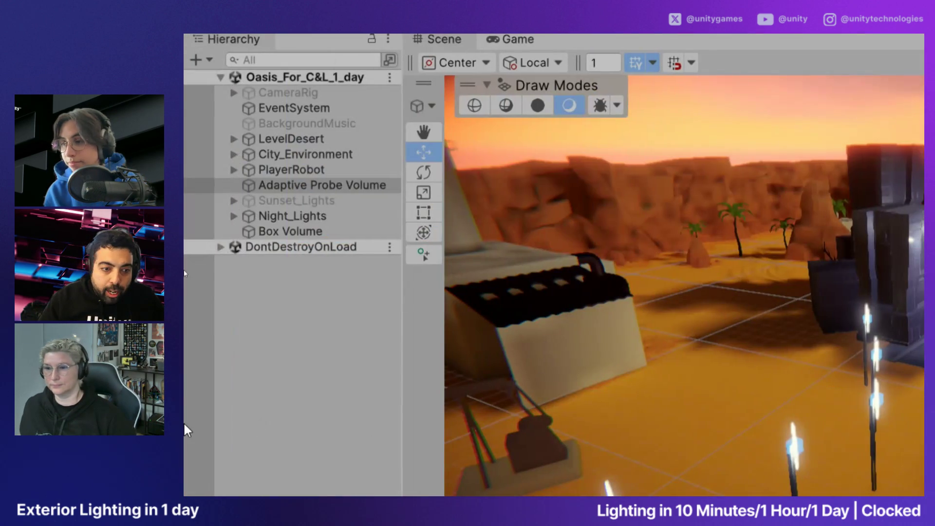
pyautogui.click(326, 216)
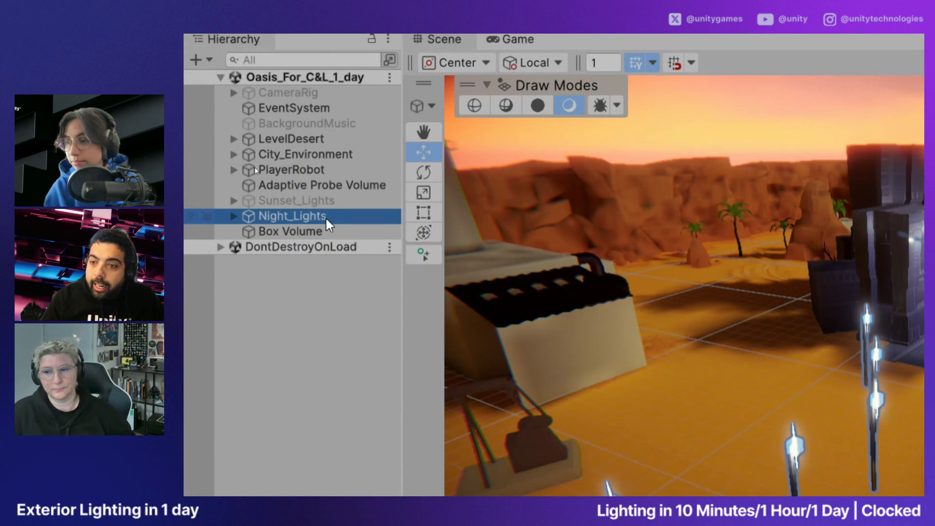
# Expand Night_Lights, briefly peek into Sunset_Lights, then frame the Night_Lights group in the Scene view
pyautogui.press('Right')
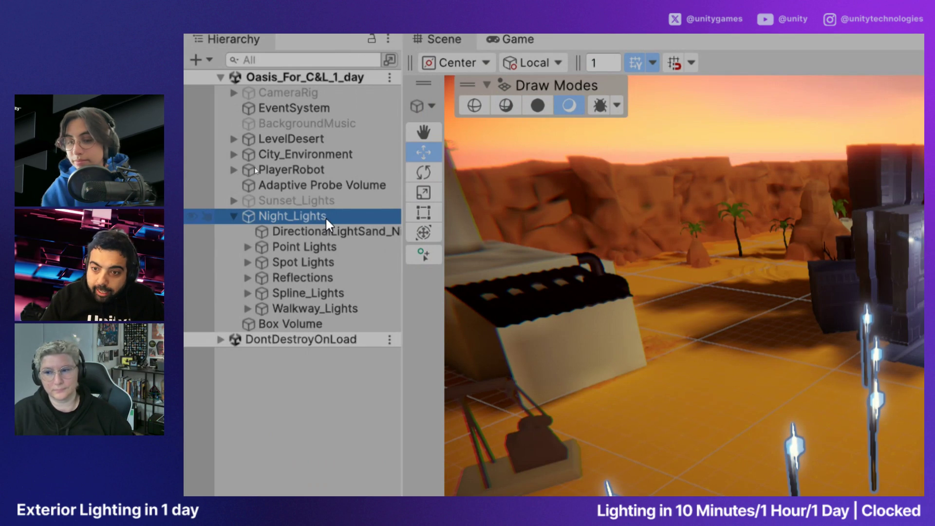
pyautogui.press('Up')
pyautogui.press('Right')
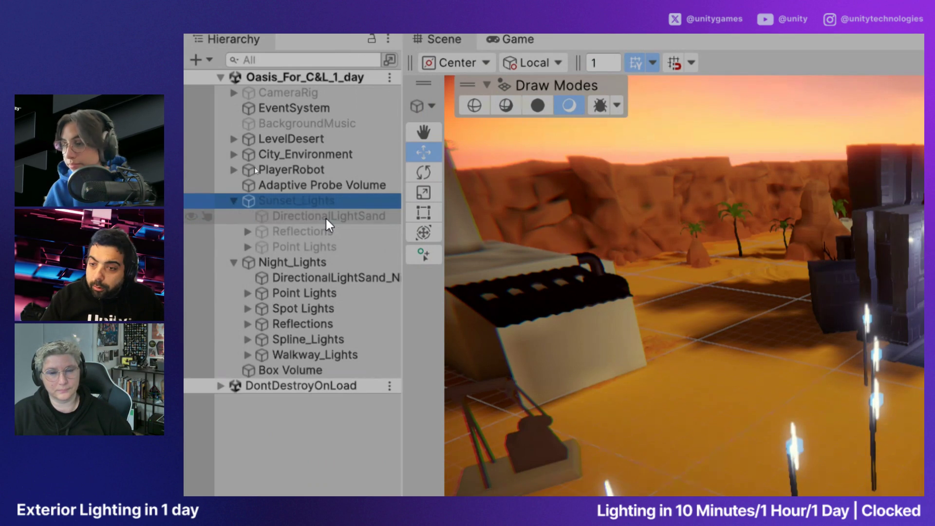
pyautogui.press('Left')
pyautogui.press('Down')
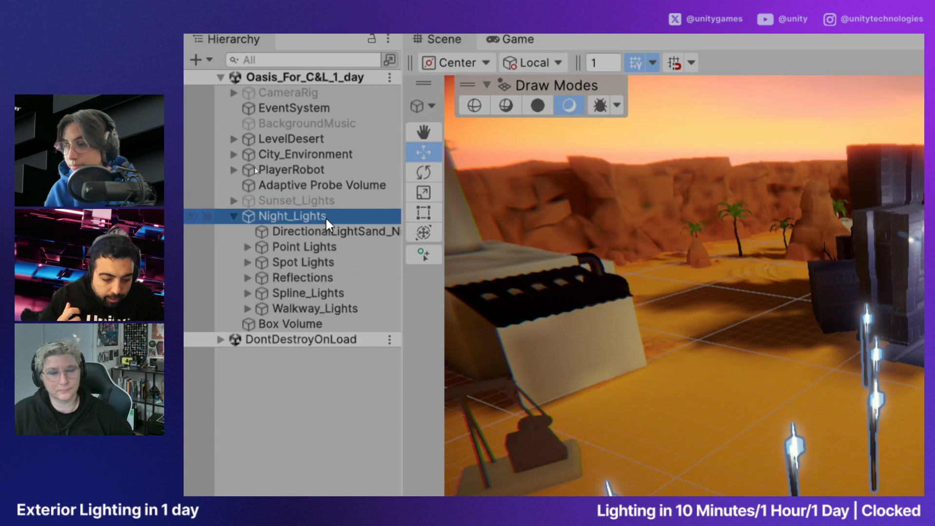
pyautogui.doubleClick(326, 217)
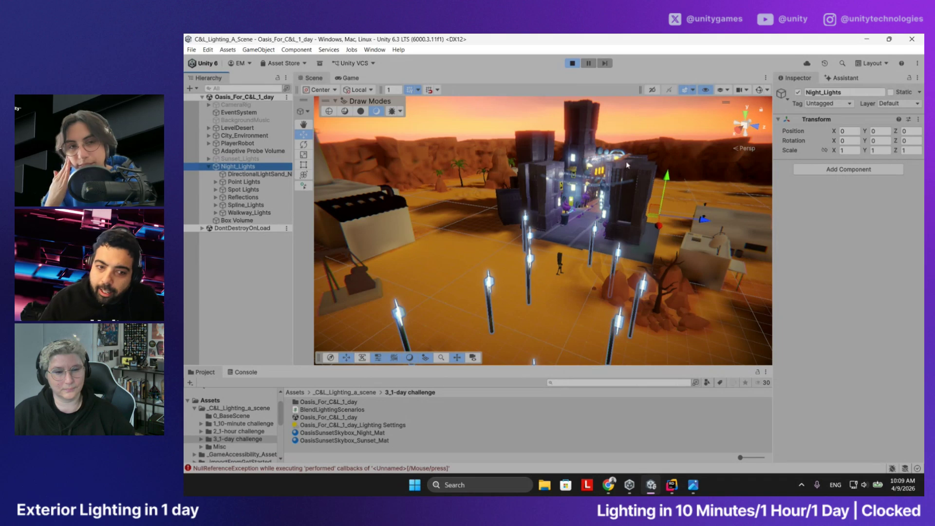
# Orbit the Scene view to new angles around the oasis city
pyautogui.moveTo(645, 183)
pyautogui.mouseDown()
pyautogui.moveTo(623, 190)
pyautogui.moveTo(642, 178)
pyautogui.mouseUp()
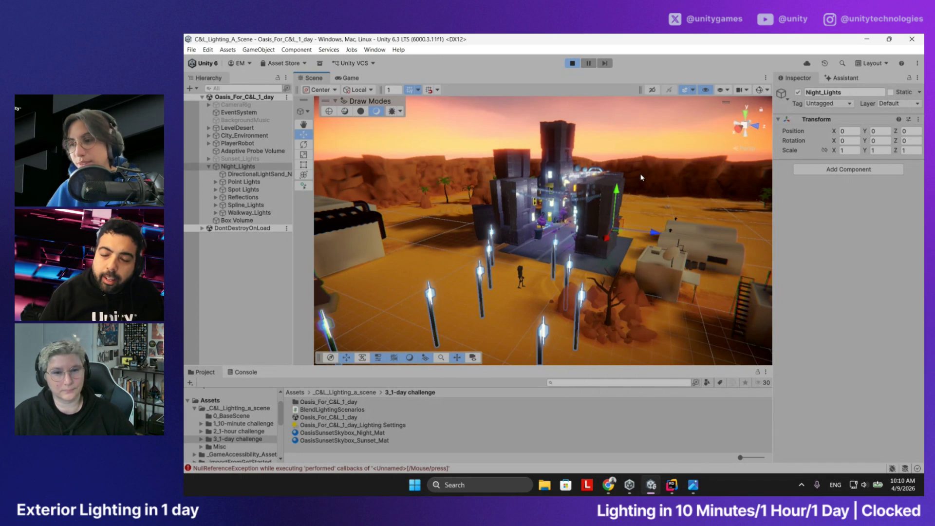
pyautogui.moveTo(620, 171)
pyautogui.mouseDown()
pyautogui.moveTo(605, 182)
pyautogui.moveTo(604, 169)
pyautogui.moveTo(600, 182)
pyautogui.moveTo(647, 186)
pyautogui.moveTo(612, 201)
pyautogui.mouseUp()
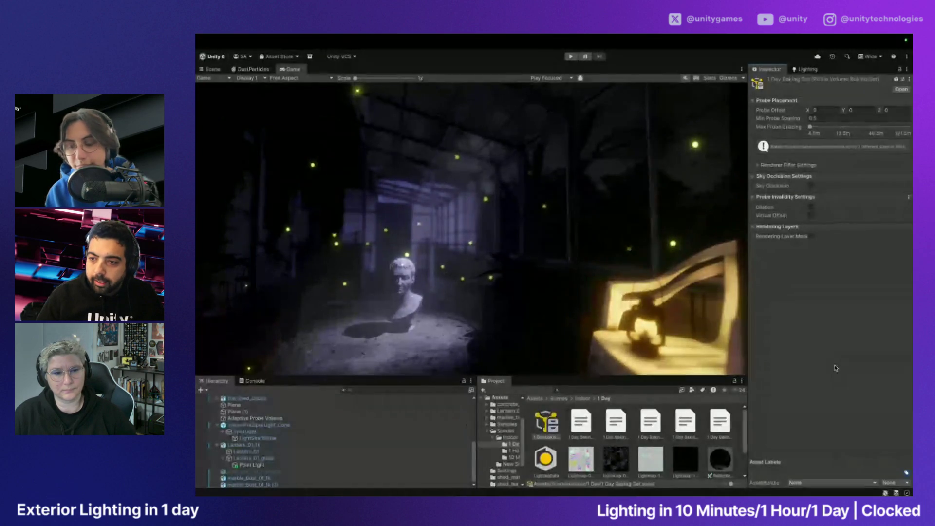
# Inspect the 1 Day folder's Baking Set settings and LightingData asset
pyautogui.click(553, 418)
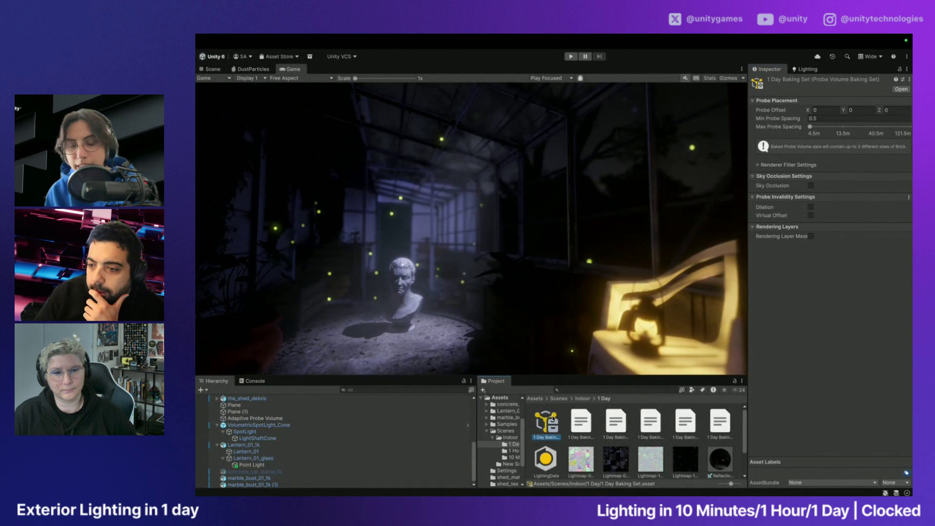
pyautogui.click(583, 399)
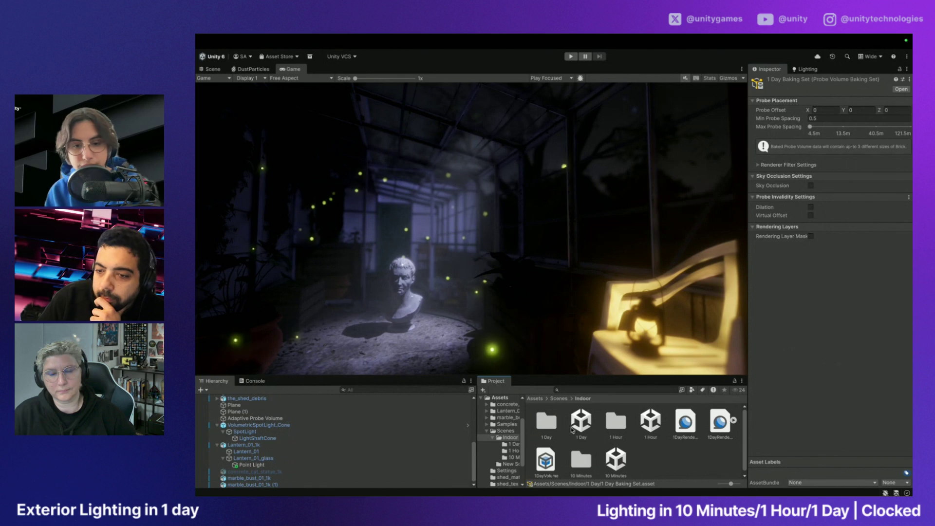
pyautogui.doubleClick(553, 428)
pyautogui.click(548, 428)
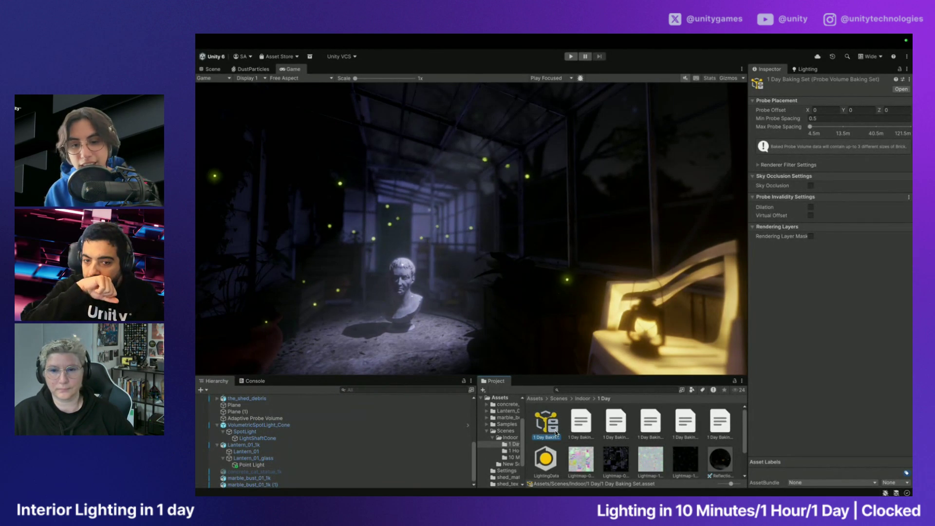
pyautogui.scroll(-2, 546, 424)
pyautogui.click(550, 425)
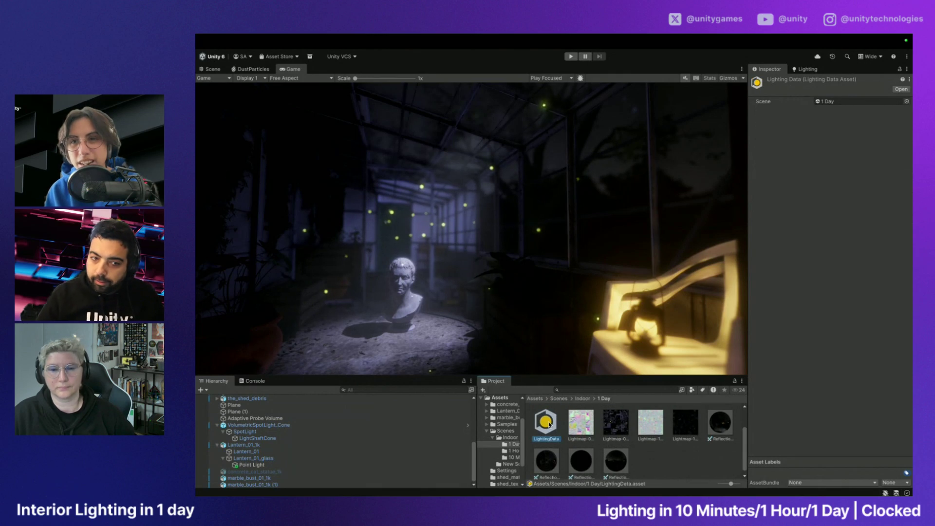
pyautogui.scroll(2, 549, 425)
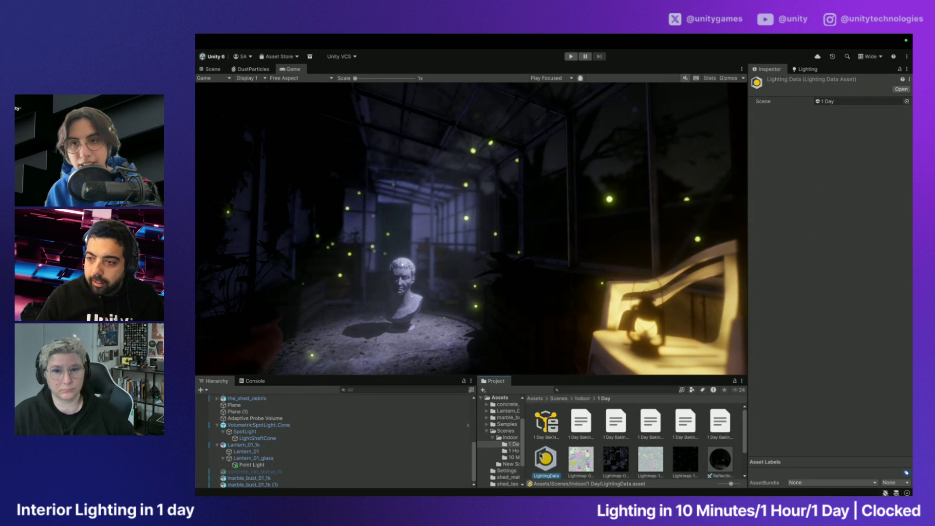
# Open the 1 Hour scene from the Indoor folder without saving the 1 Day changes
pyautogui.click(513, 451)
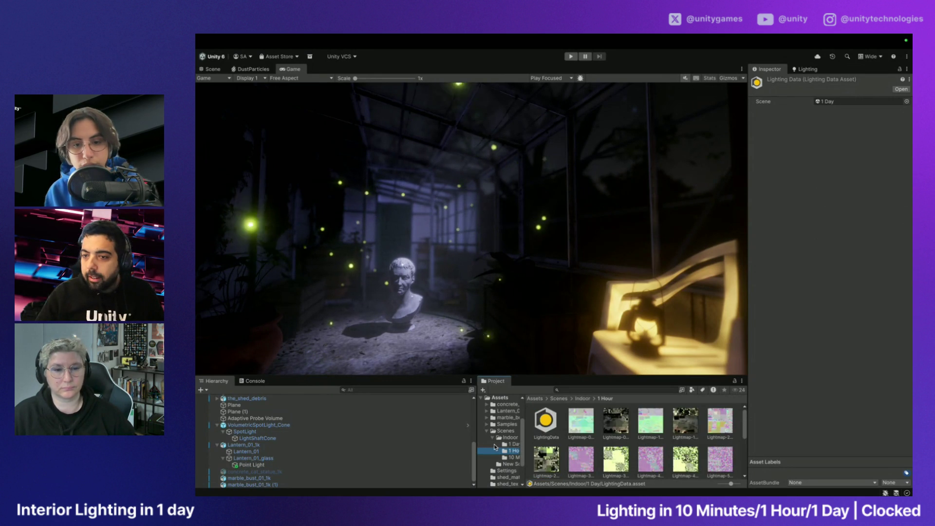
pyautogui.click(509, 437)
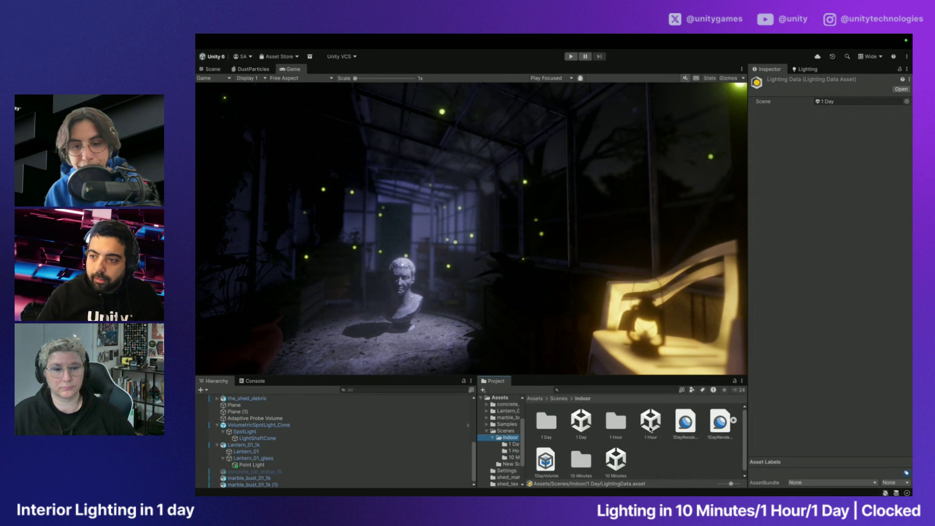
pyautogui.doubleClick(650, 424)
pyautogui.click(554, 234)
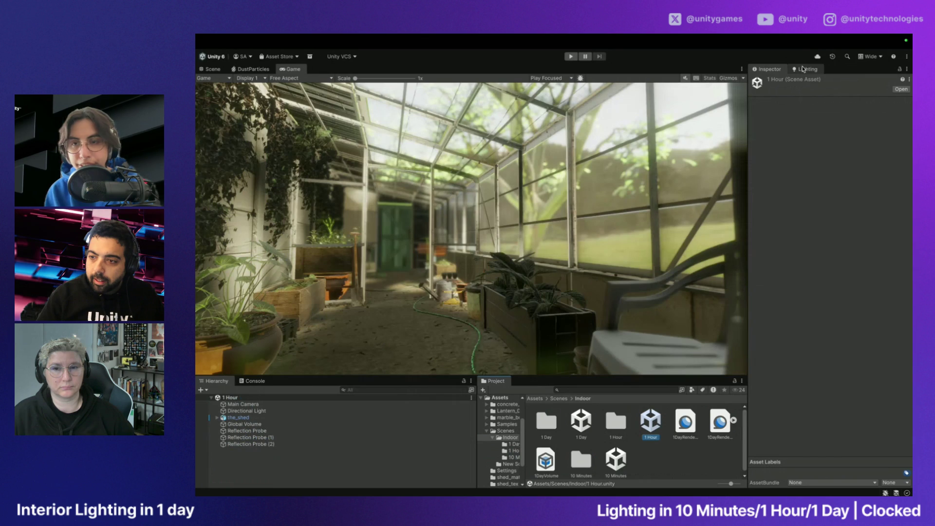
# Review the 1 Hour scene's environment and lightmap settings and browse the 10 Minutes and 1 Day assets
pyautogui.click(804, 68)
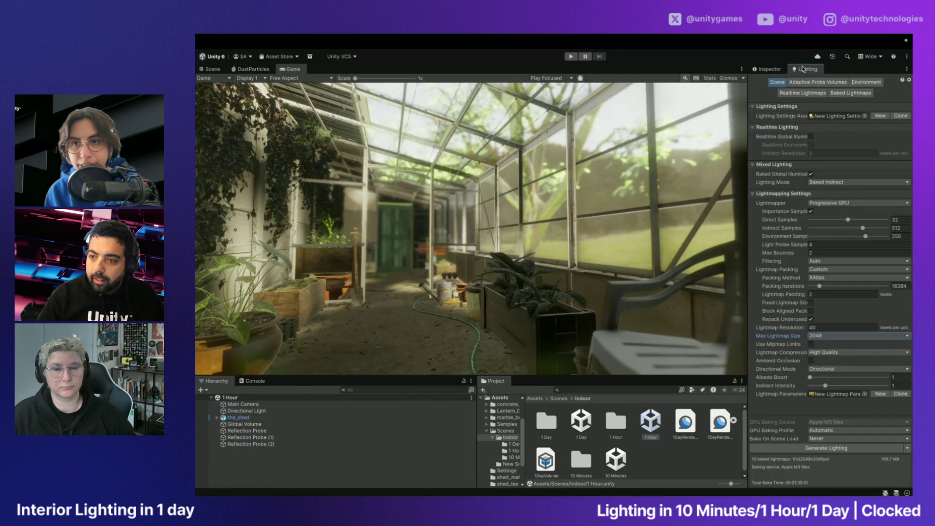
pyautogui.click(857, 82)
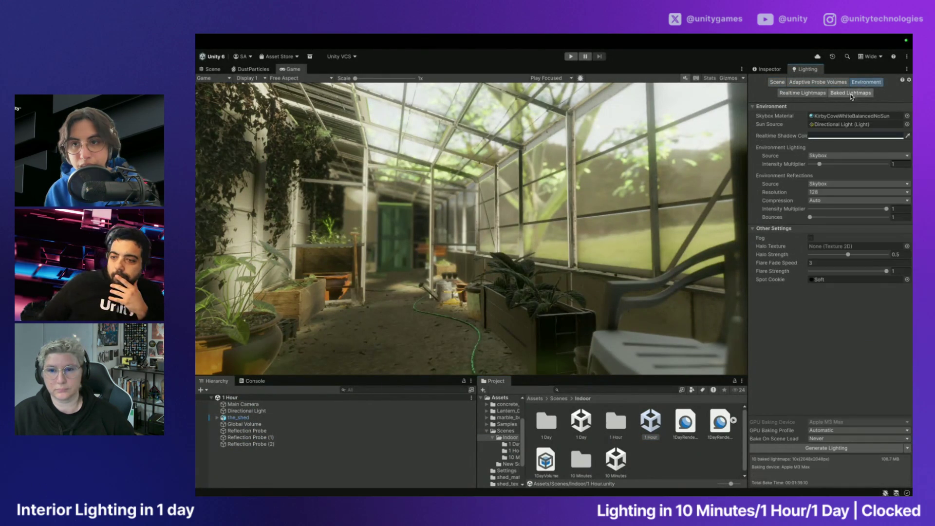
pyautogui.click(851, 93)
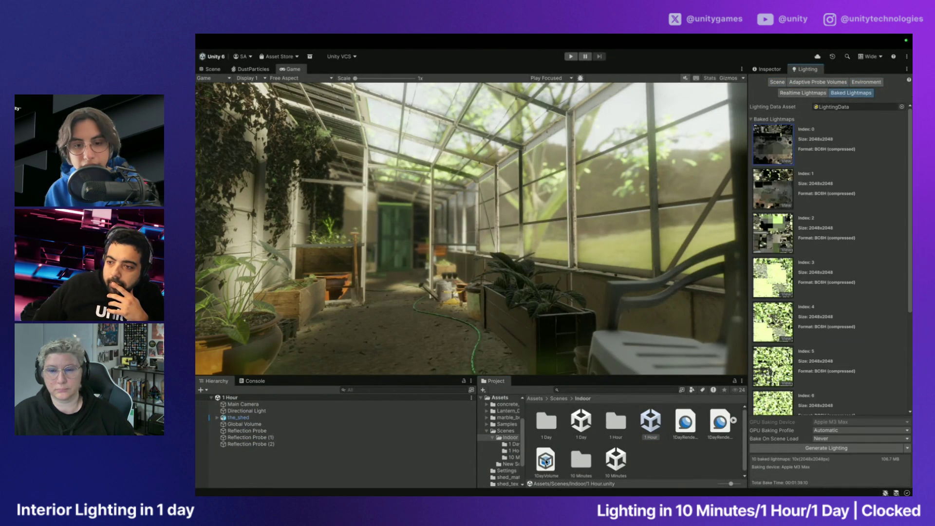
pyautogui.click(513, 450)
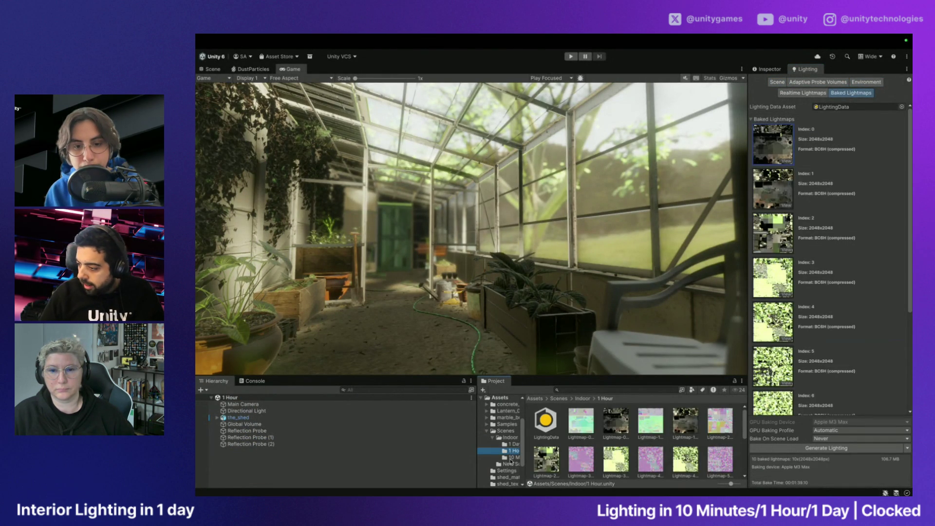
pyautogui.click(513, 457)
pyautogui.click(514, 445)
pyautogui.scroll(-1, 565, 438)
pyautogui.click(838, 108)
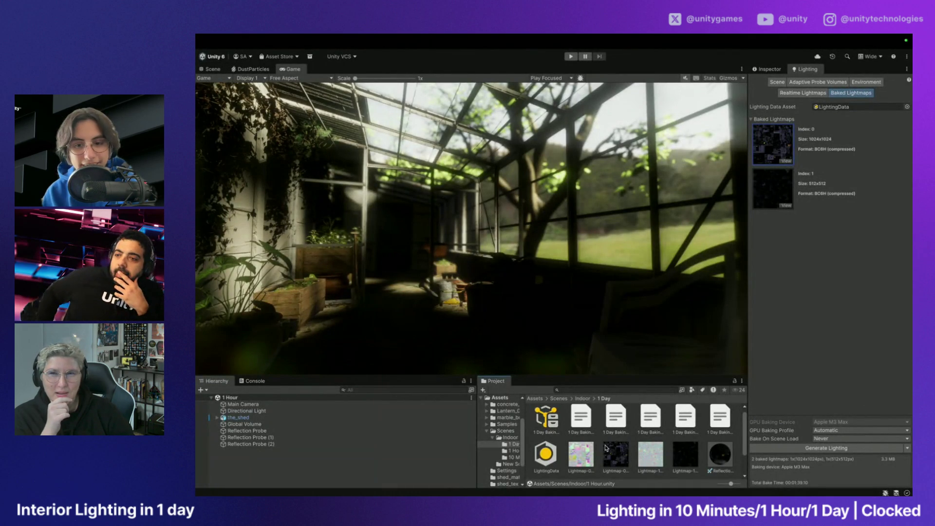
pyautogui.scroll(-2, 607, 447)
pyautogui.scroll(2, 607, 448)
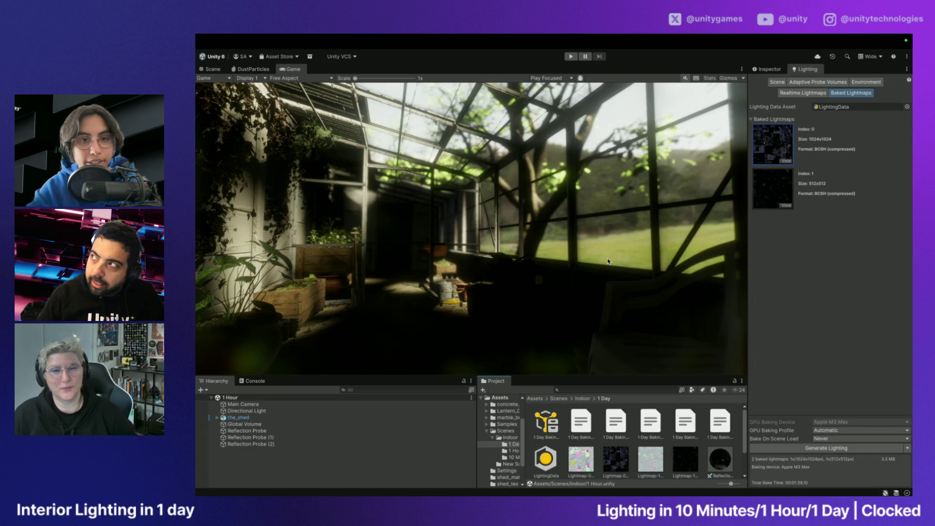
# Assign the 1 Hour folder's LightingData to the Lighting Data Asset field
pyautogui.click(512, 438)
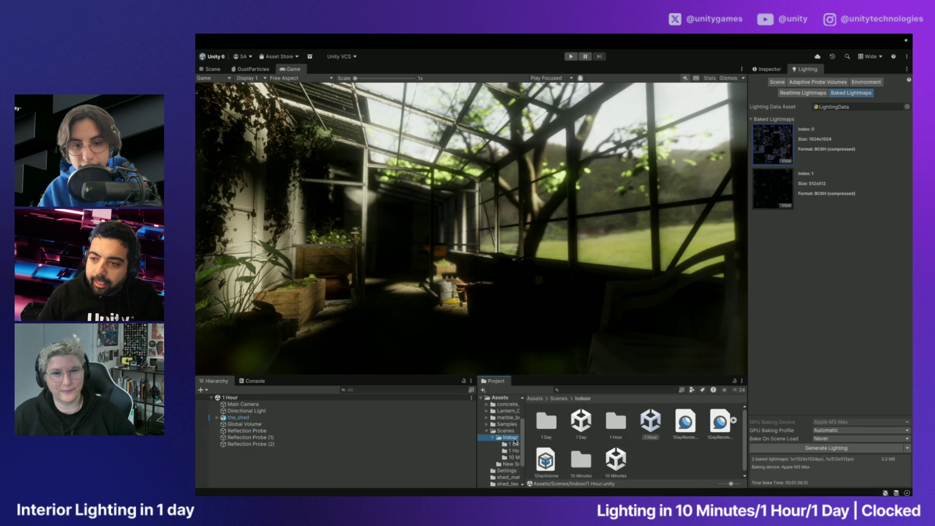
pyautogui.click(515, 451)
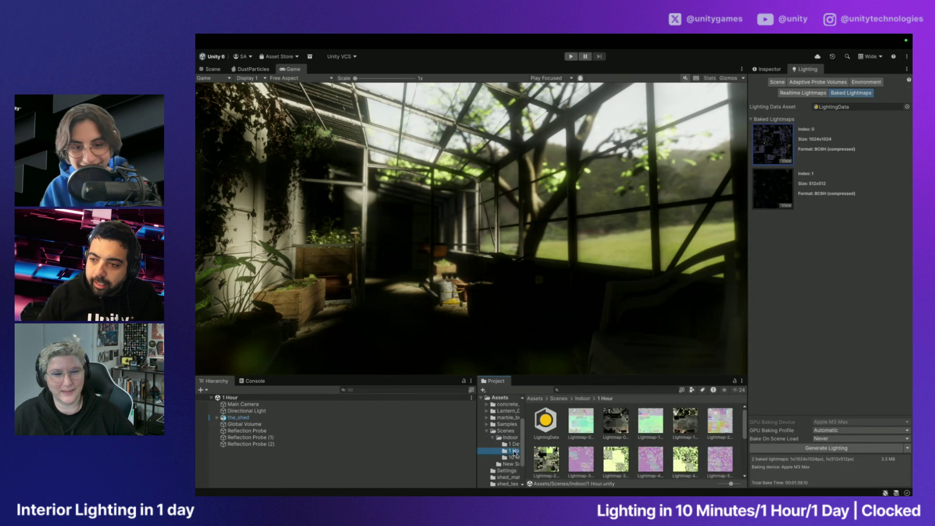
pyautogui.moveTo(546, 430)
pyautogui.mouseDown()
pyautogui.moveTo(867, 97)
pyautogui.moveTo(853, 107)
pyautogui.mouseUp()
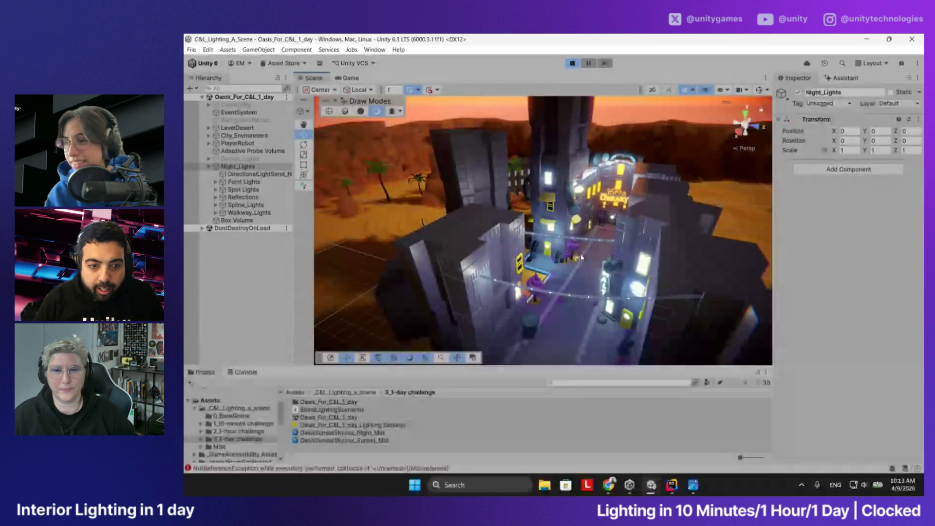
# Drop the view to street level and open the Rendering Debugger at its Probe Volumes page
pyautogui.moveTo(546, 249); pyautogui.dragTo(575, 243)
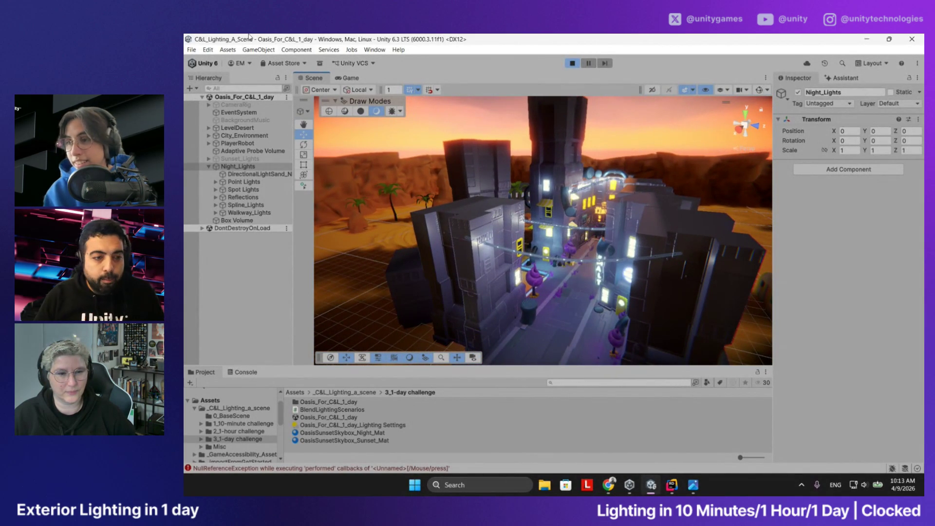
pyautogui.click(375, 49)
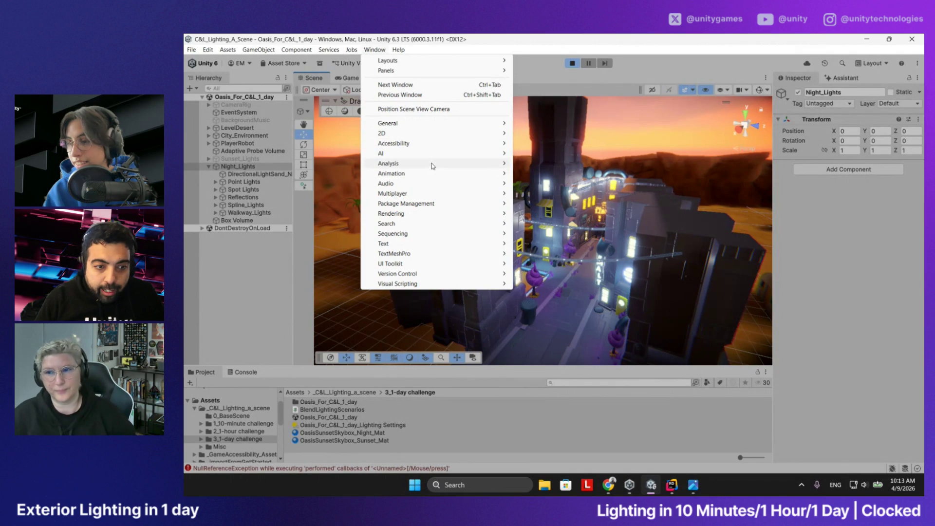
pyautogui.moveTo(448, 164)
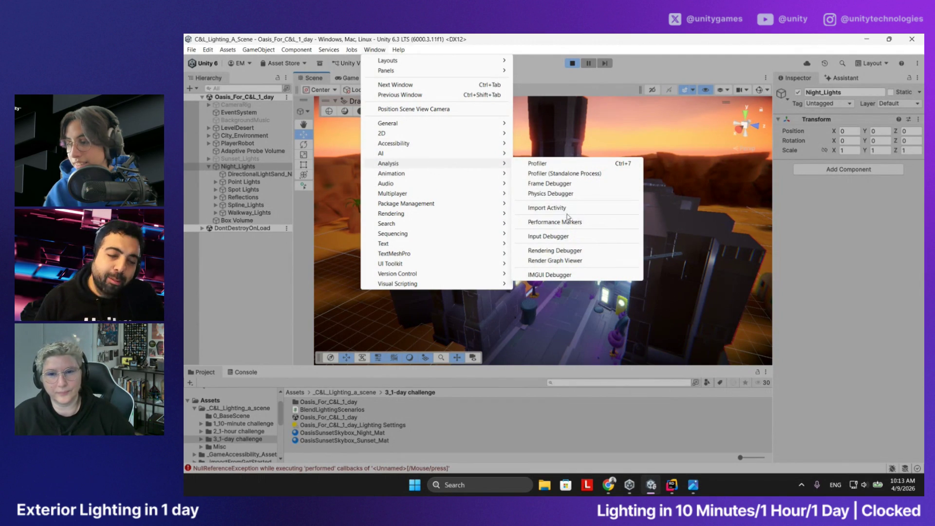
pyautogui.click(569, 252)
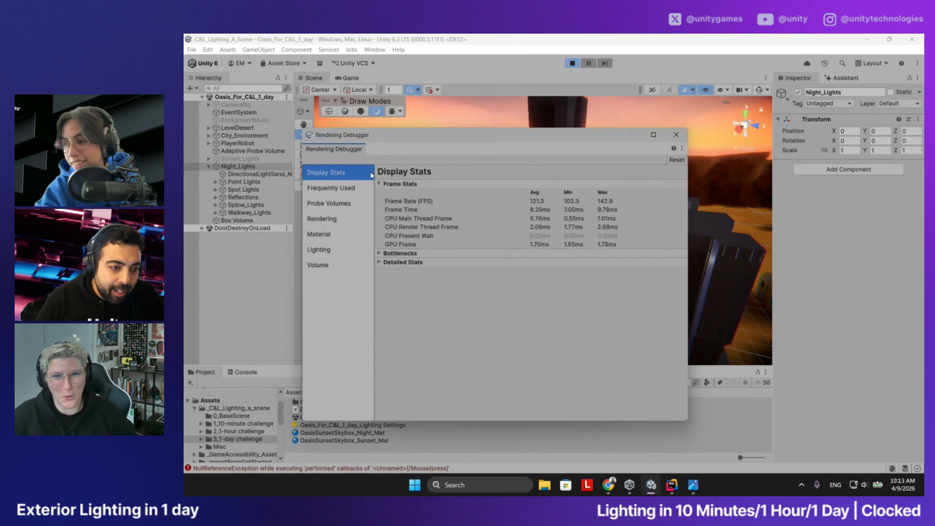
pyautogui.moveTo(556, 138)
pyautogui.mouseDown()
pyautogui.moveTo(626, 107)
pyautogui.moveTo(635, 138)
pyautogui.moveTo(617, 136)
pyautogui.mouseUp()
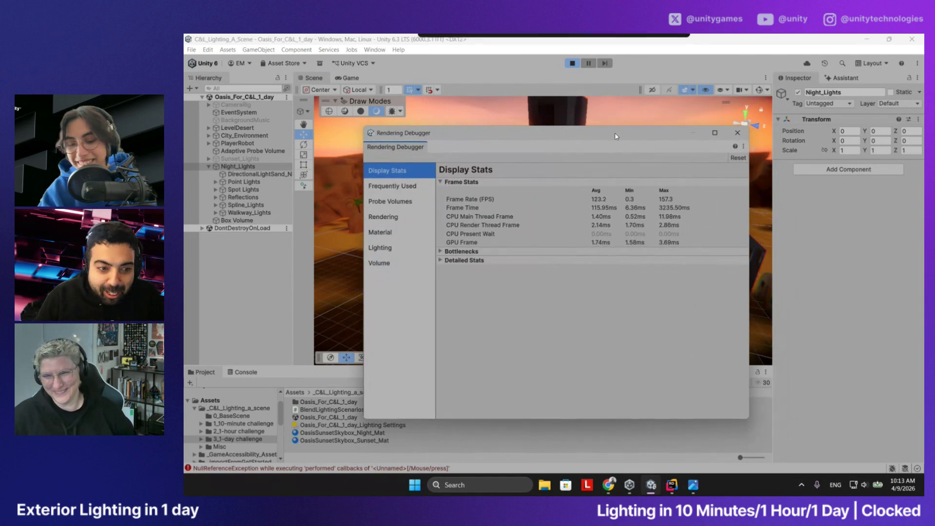
pyautogui.click(398, 208)
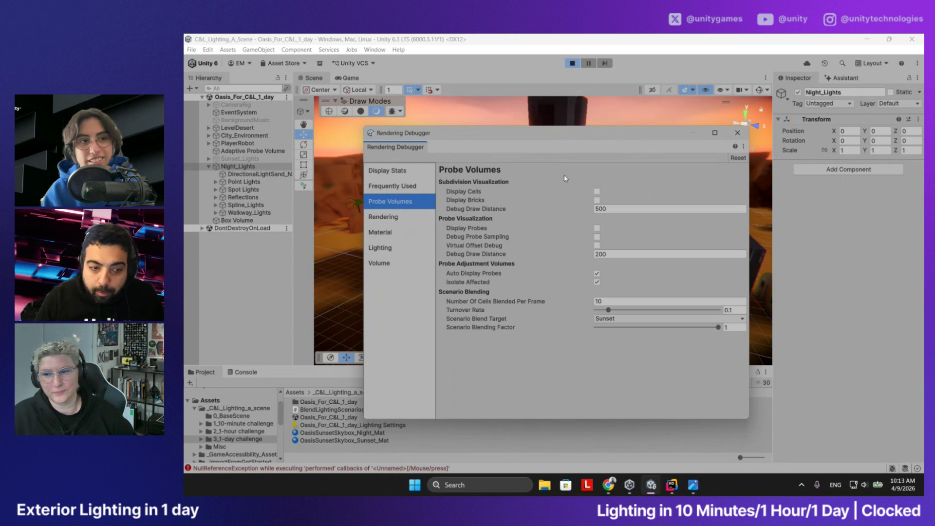
# Move the Rendering Debugger off to the right and exit play mode
pyautogui.moveTo(571, 148)
pyautogui.mouseDown()
pyautogui.moveTo(589, 124)
pyautogui.moveTo(851, 108)
pyautogui.moveTo(675, 122)
pyautogui.moveTo(678, 133)
pyautogui.moveTo(716, 125)
pyautogui.mouseUp()
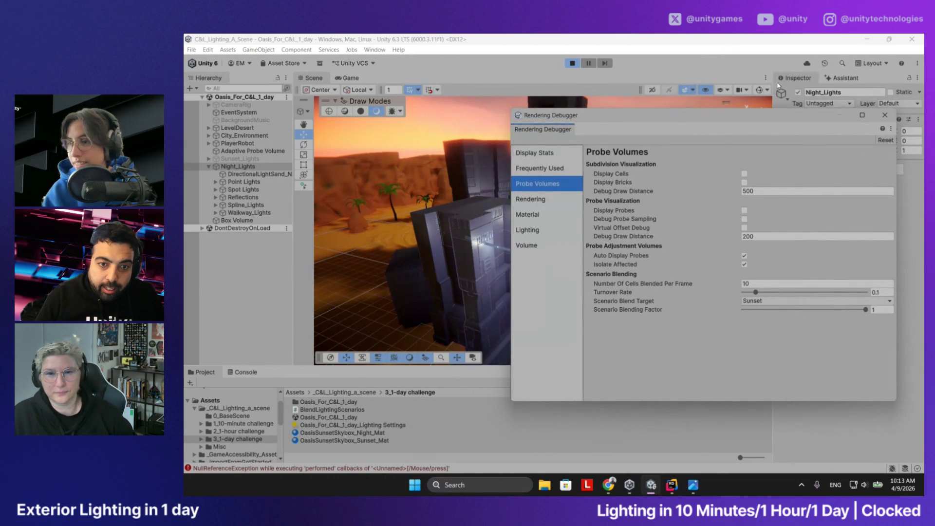
pyautogui.moveTo(773, 90)
pyautogui.mouseDown()
pyautogui.moveTo(637, 90)
pyautogui.moveTo(581, 102)
pyautogui.mouseUp()
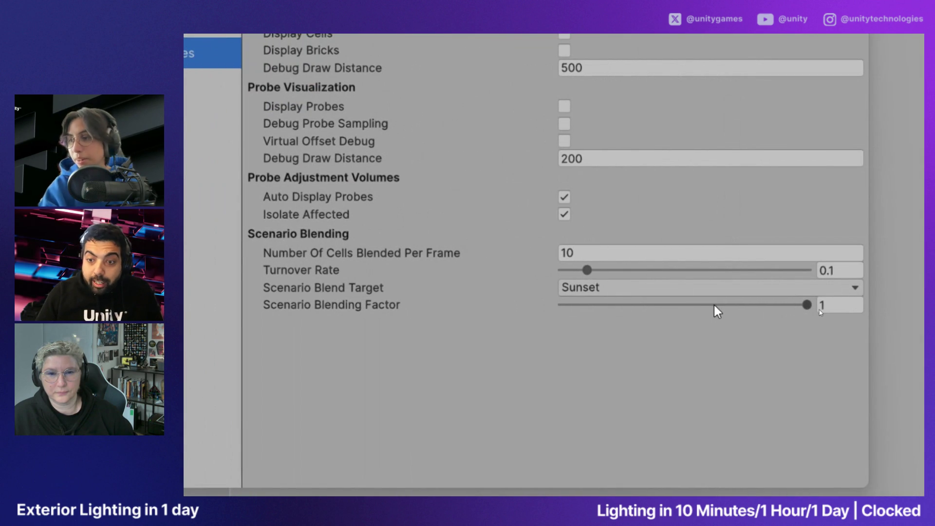
pyautogui.click(836, 310)
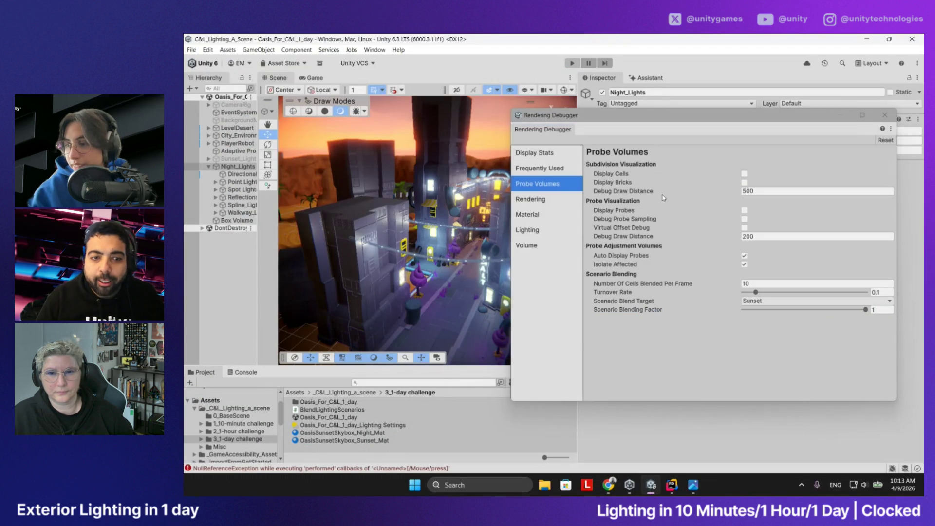
pyautogui.hotkey('ctrl', 'p')
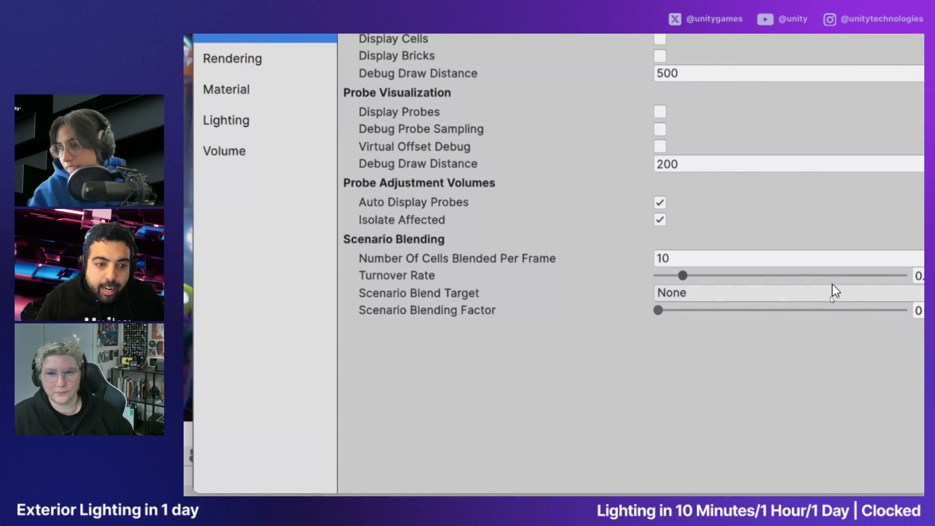
# Set the scenario blend target to Sunset with blending factor 1, then close the debugger
pyautogui.click(741, 294)
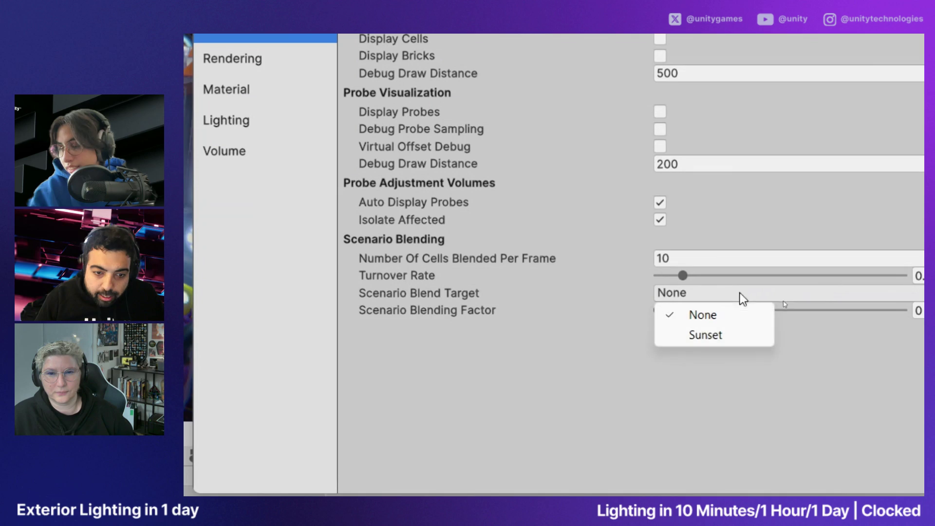
pyautogui.click(705, 335)
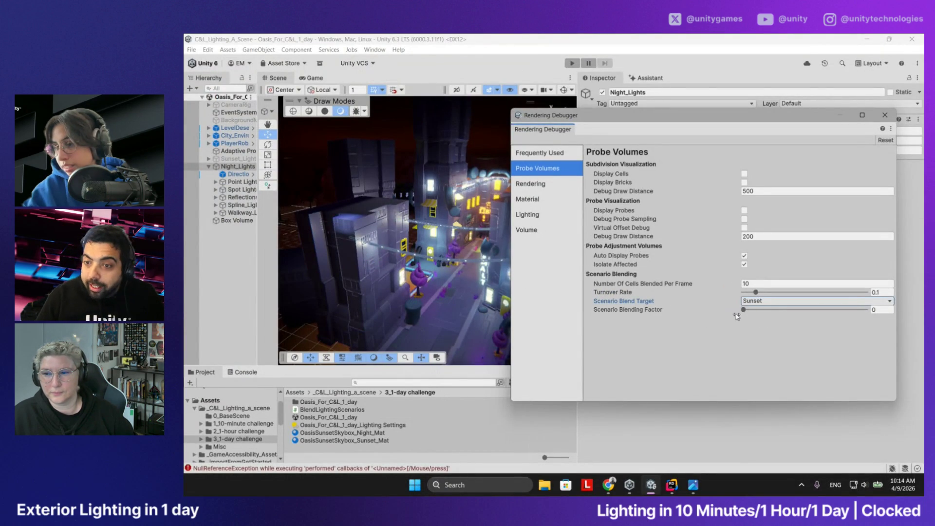
pyautogui.moveTo(743, 310)
pyautogui.mouseDown()
pyautogui.moveTo(852, 312)
pyautogui.moveTo(744, 319)
pyautogui.moveTo(867, 312)
pyautogui.moveTo(762, 313)
pyautogui.moveTo(857, 312)
pyautogui.moveTo(813, 312)
pyautogui.mouseUp()
pyautogui.moveTo(341, 220)
pyautogui.mouseDown()
pyautogui.moveTo(377, 215)
pyautogui.moveTo(322, 219)
pyautogui.mouseUp()
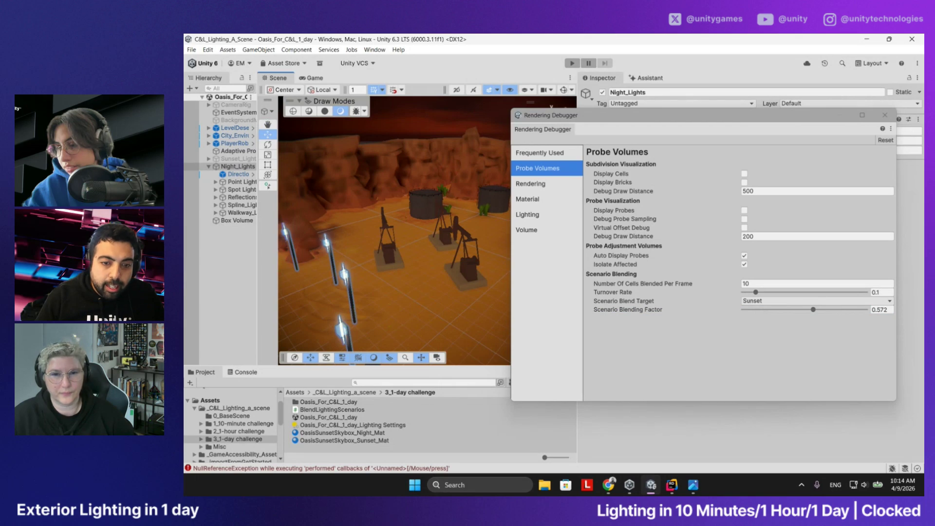
pyautogui.moveTo(813, 310)
pyautogui.mouseDown()
pyautogui.moveTo(757, 311)
pyautogui.moveTo(888, 319)
pyautogui.moveTo(730, 317)
pyautogui.moveTo(859, 325)
pyautogui.mouseUp()
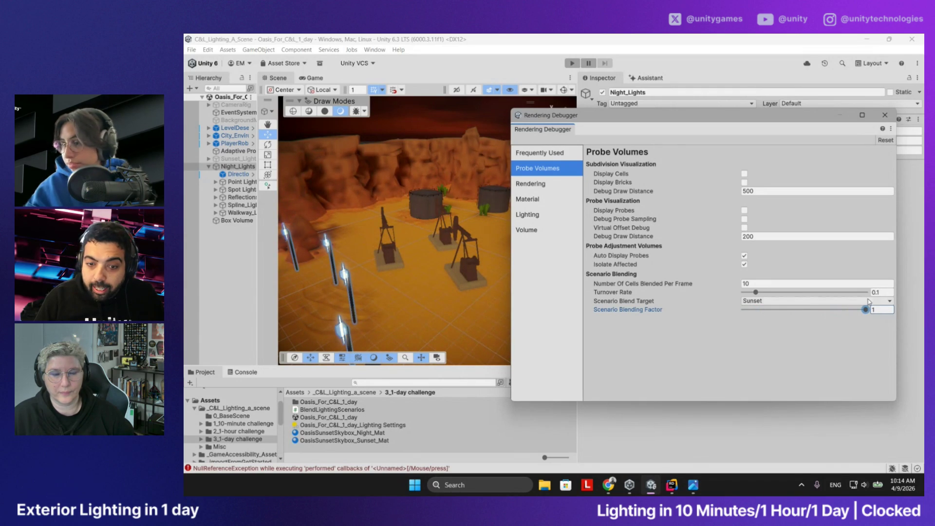
pyautogui.click(885, 115)
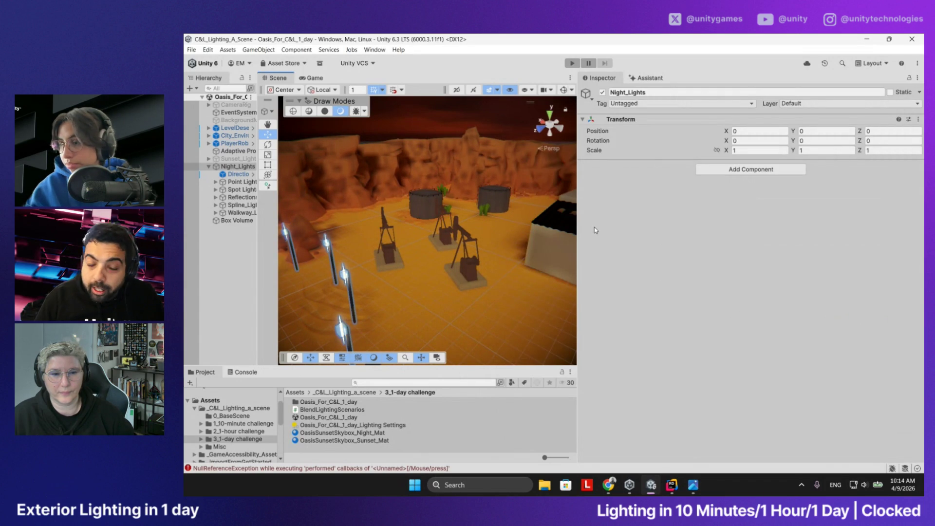
# Open BlendLightingScenarios.cs via Edit Script on the Adaptive Probe Volume's Blend Lighting Scenarios component
pyautogui.moveTo(578, 217)
pyautogui.mouseDown()
pyautogui.moveTo(630, 222)
pyautogui.moveTo(570, 181)
pyautogui.moveTo(533, 137)
pyautogui.mouseUp()
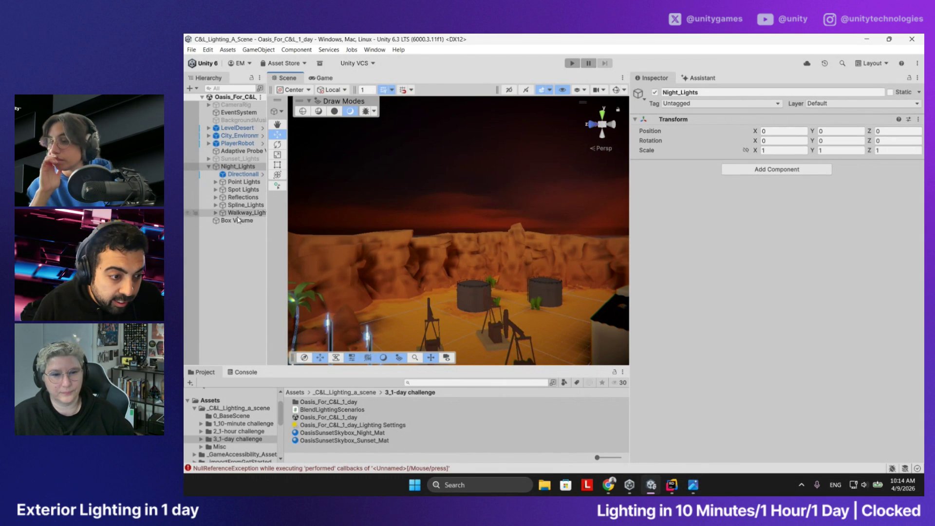
pyautogui.click(241, 151)
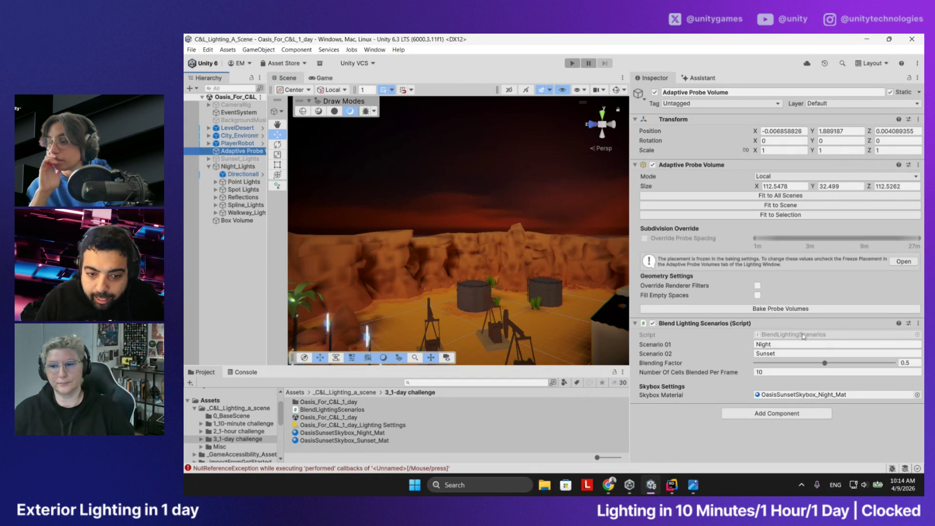
pyautogui.click(918, 323)
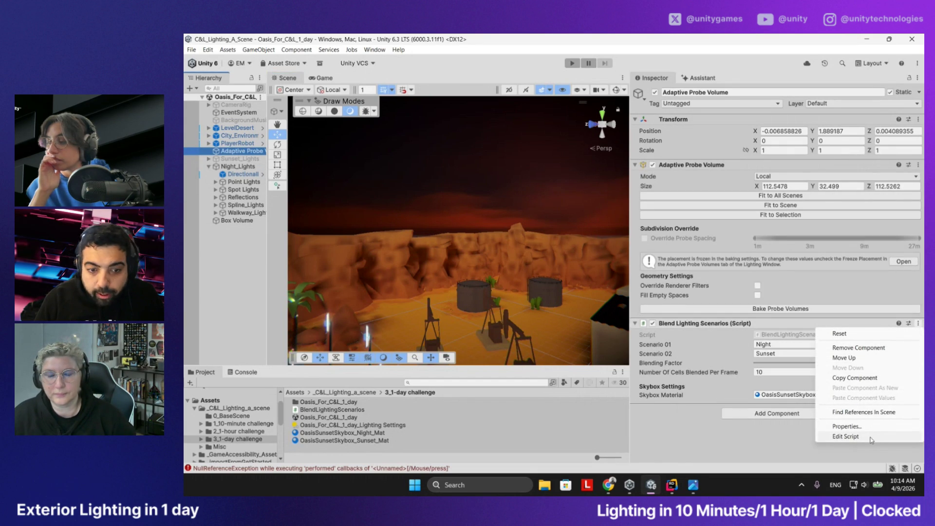
pyautogui.click(847, 436)
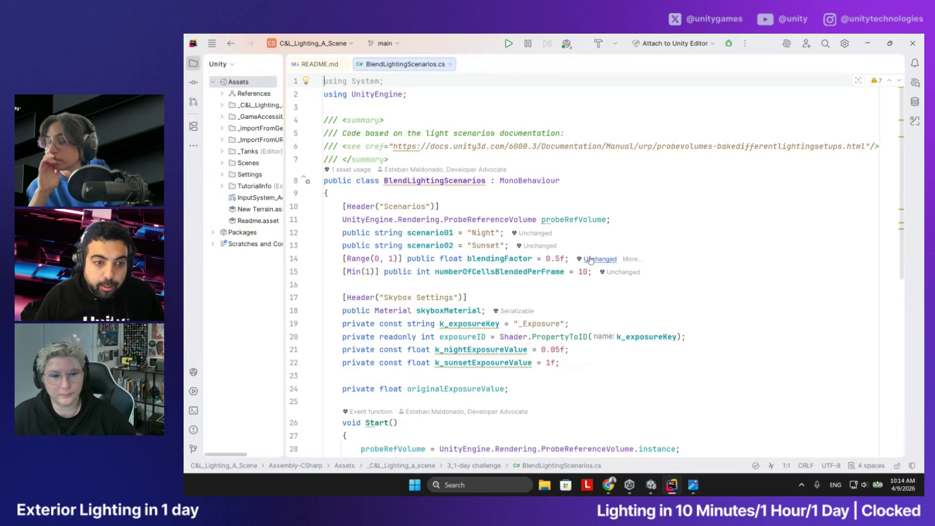
# Select the Lighting Scenarios manual URL in the line 6 comment and switch to the browser
pyautogui.scroll(-3, 593, 226)
pyautogui.scroll(3, 599, 248)
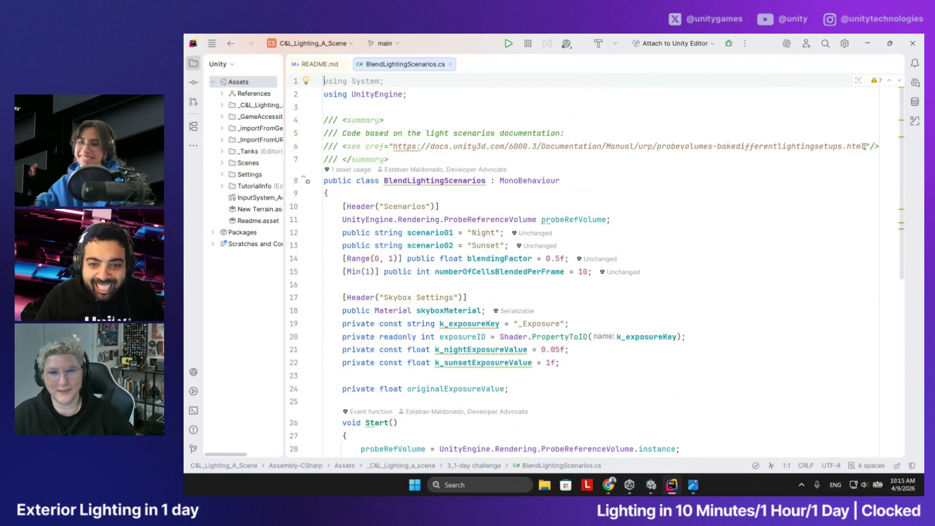
pyautogui.moveTo(865, 146); pyautogui.dragTo(394, 146)
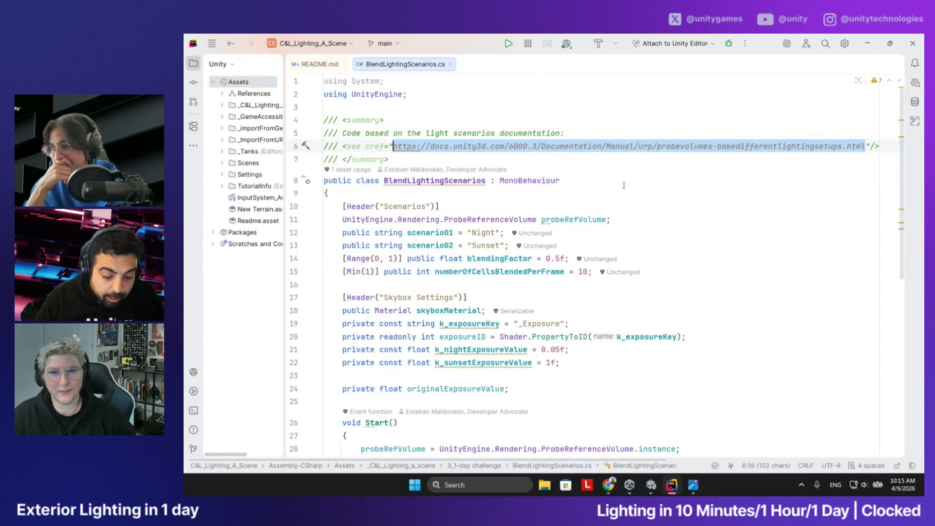
pyautogui.hotkey('alt', 'Tab')
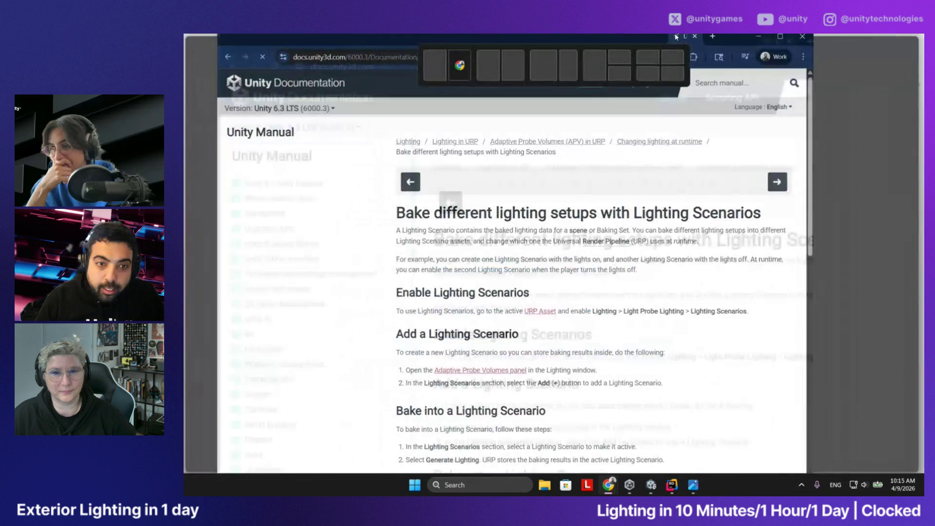
# Scroll to the BlendLightingScenarios code sample, highlight scenario02 and blendingFactor, then return to Rider
pyautogui.scroll(-2, 624, 241)
pyautogui.scroll(2, 624, 242)
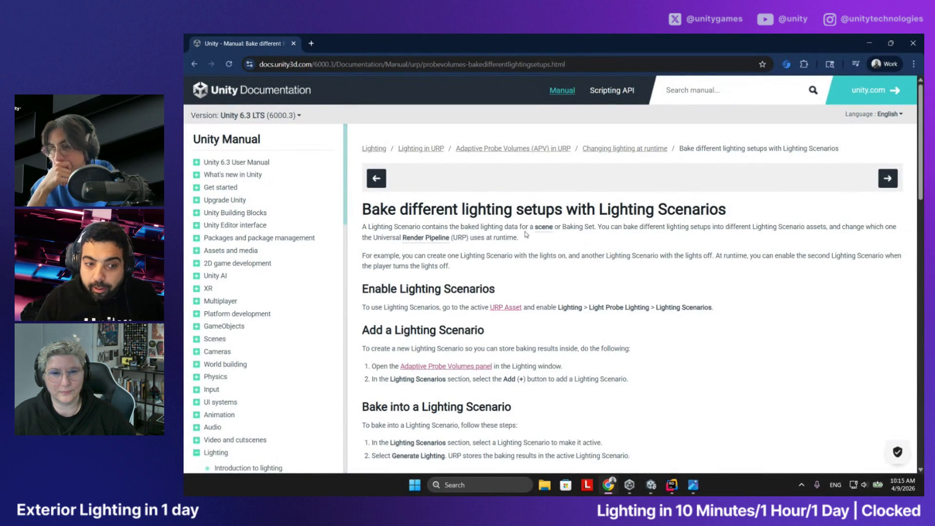
pyautogui.scroll(-10, 574, 237)
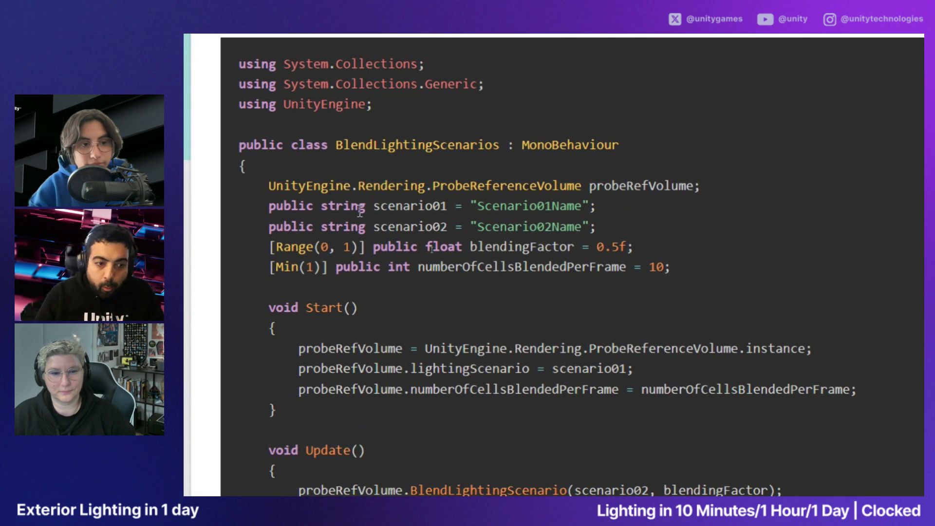
pyautogui.scroll(-3, 427, 312)
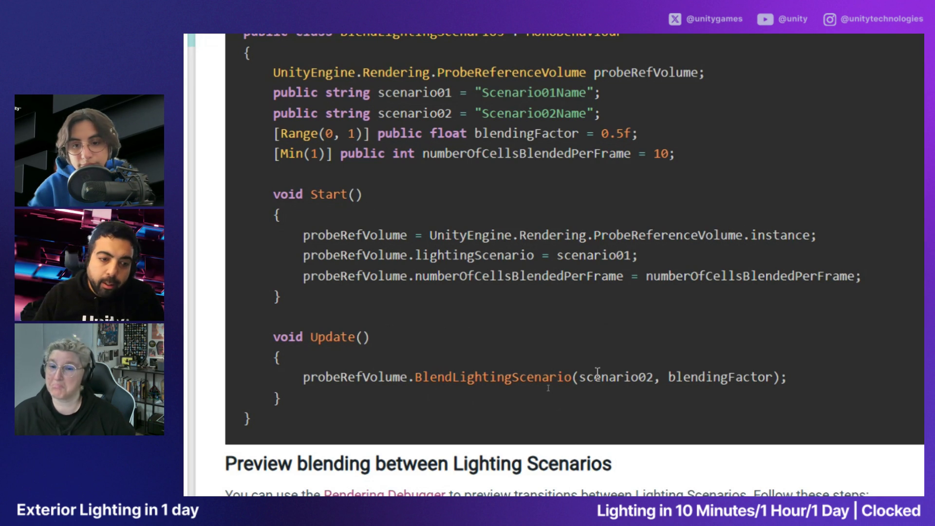
pyautogui.doubleClick(595, 376)
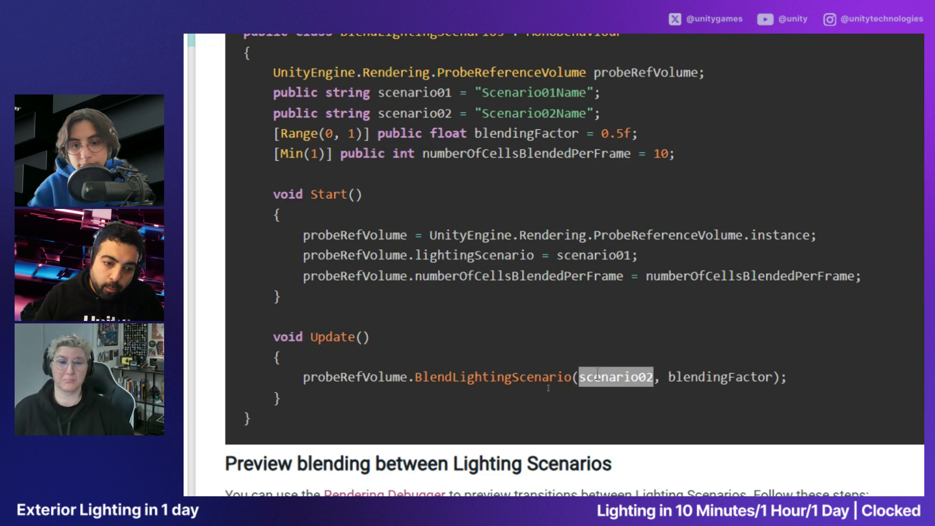
pyautogui.doubleClick(717, 378)
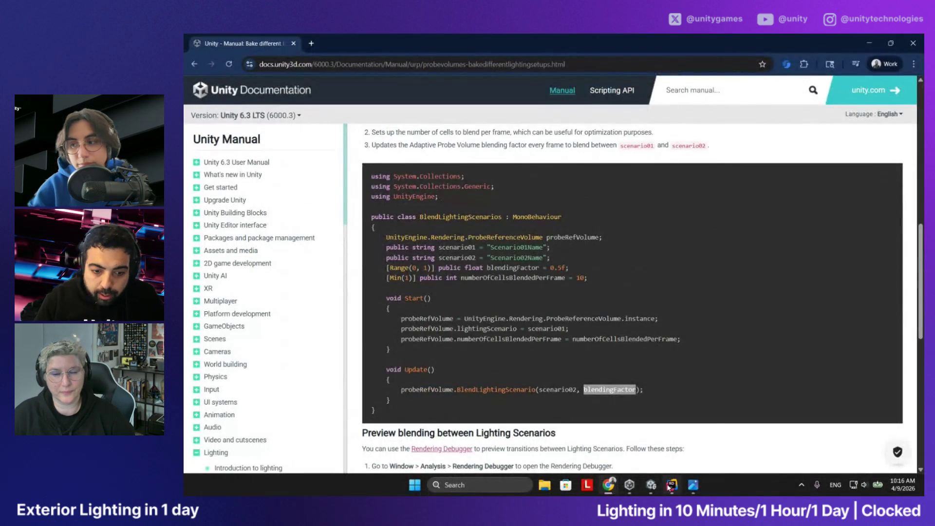
pyautogui.click(671, 484)
pyautogui.scroll(-1, 577, 303)
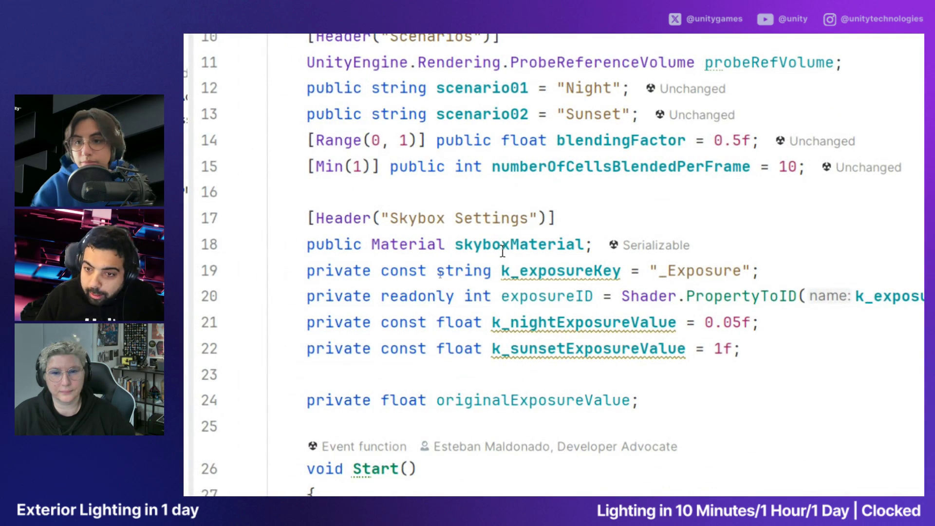
# Point out k_exposureKey and the k_nightExposureValue and k_sunsetExposureValue constants in the script
pyautogui.doubleClick(589, 274)
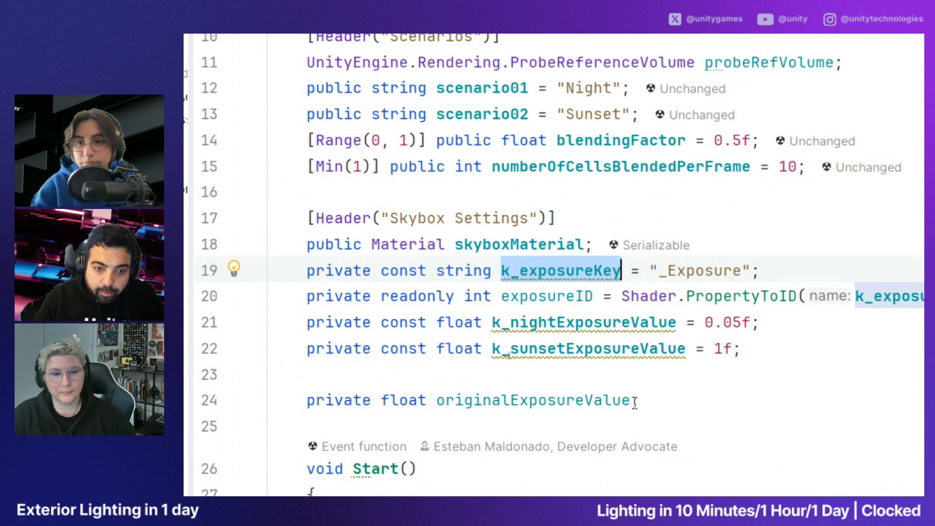
pyautogui.scroll(-1, 643, 419)
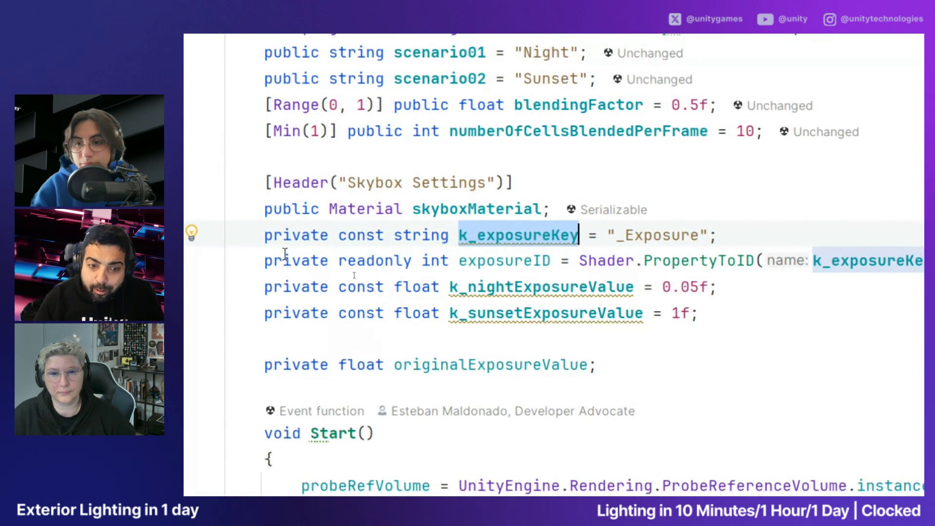
pyautogui.click(729, 294)
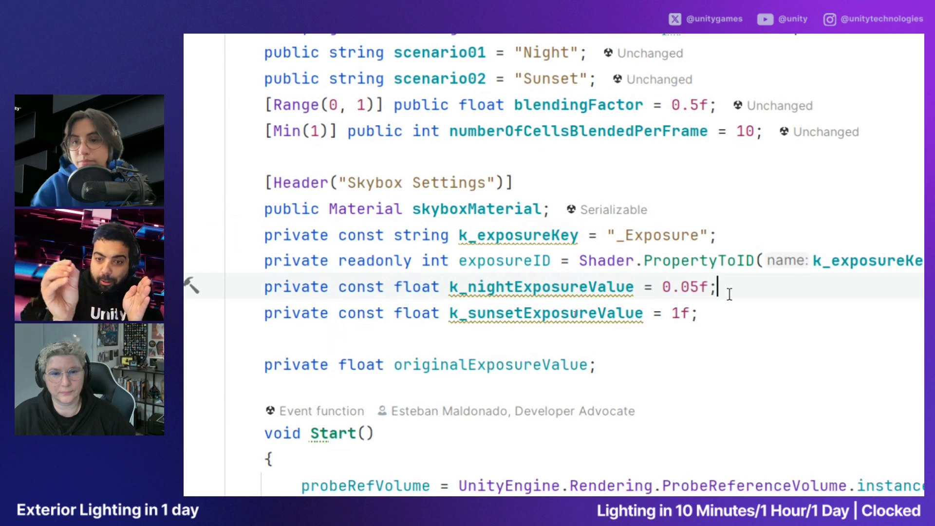
pyautogui.click(721, 310)
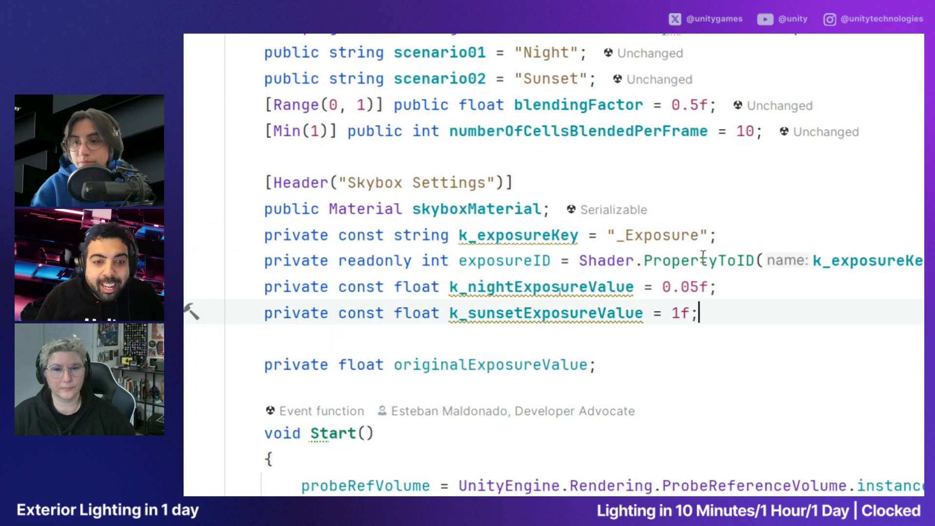
pyautogui.scroll(1, 671, 136)
# Highlight the blendingFactor field, scroll down to Update(), then switch back to the Unity Editor
pyautogui.doubleClick(580, 102)
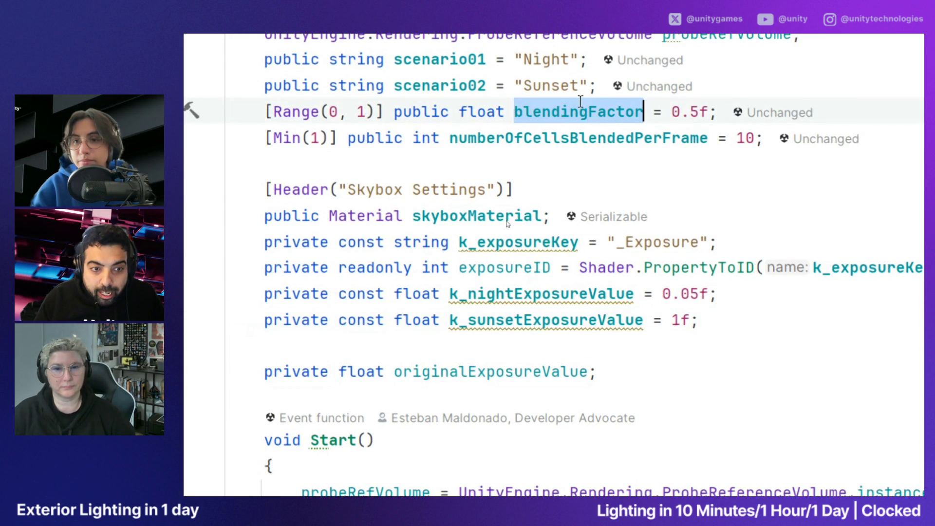
pyautogui.scroll(-3, 730, 443)
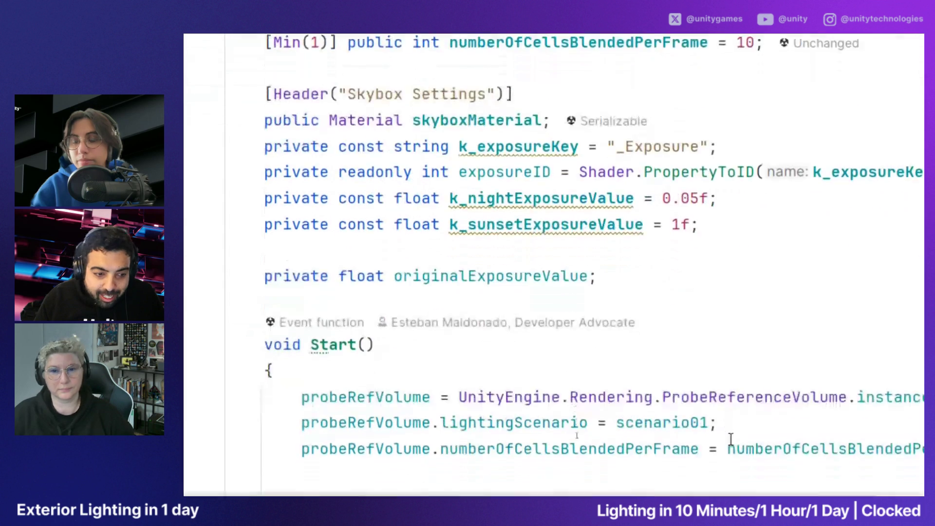
pyautogui.scroll(-10, 679, 302)
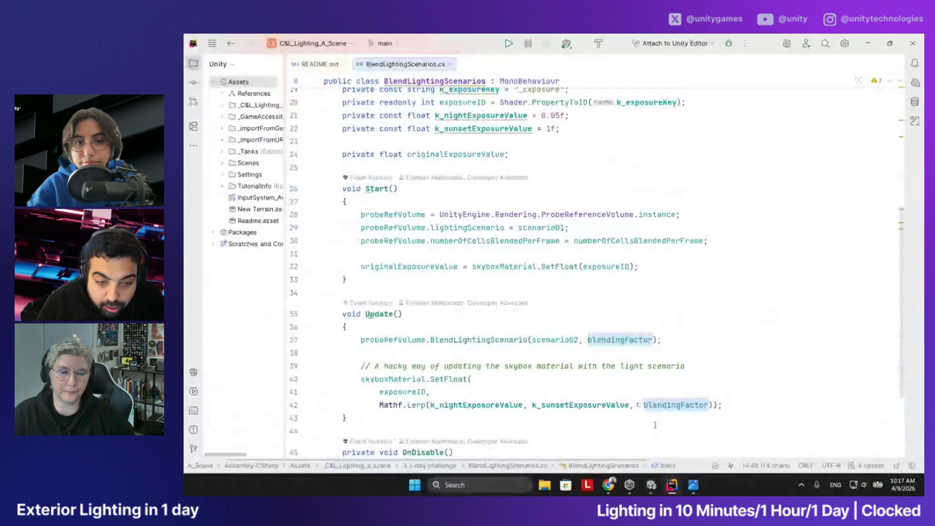
pyautogui.scroll(-1, 512, 363)
pyautogui.scroll(-2, 512, 363)
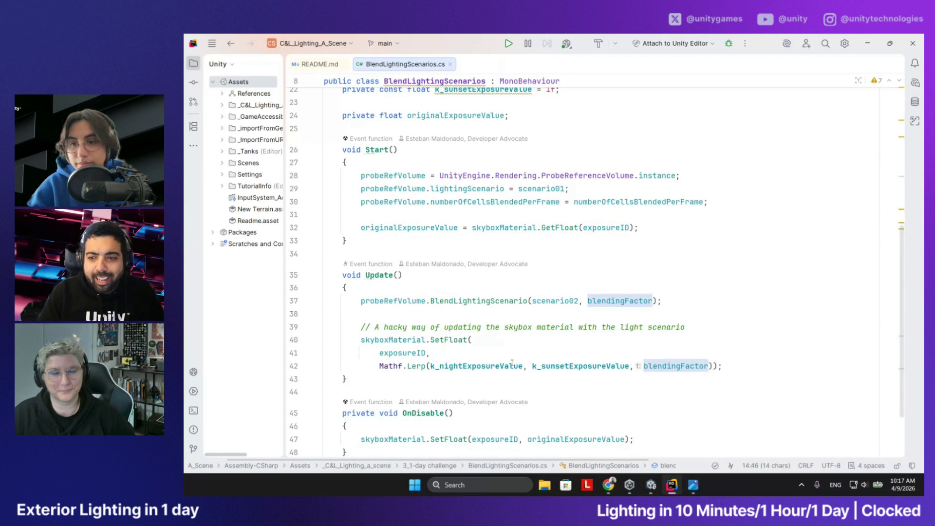
pyautogui.click(651, 484)
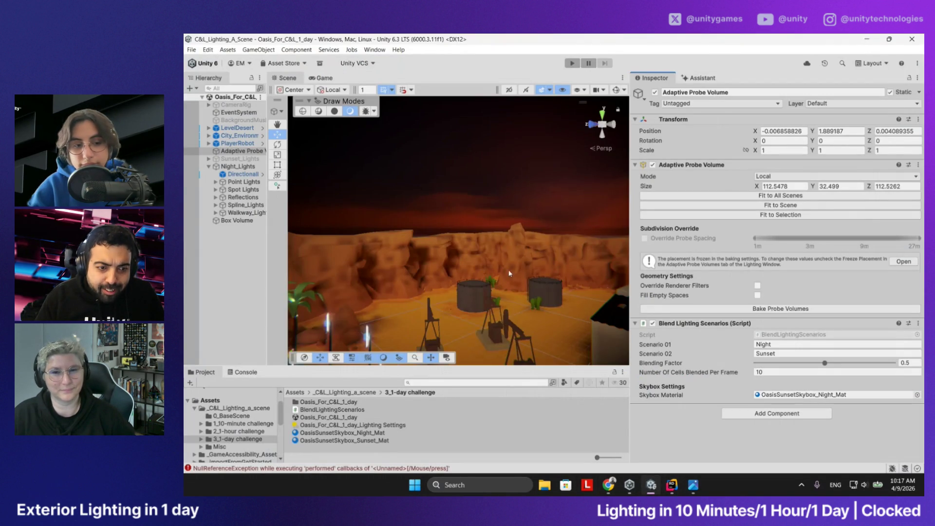
# Enter Play mode, fly into the street, drag Blending Factor from 1 to 0, and frame Point Lights
pyautogui.click(572, 63)
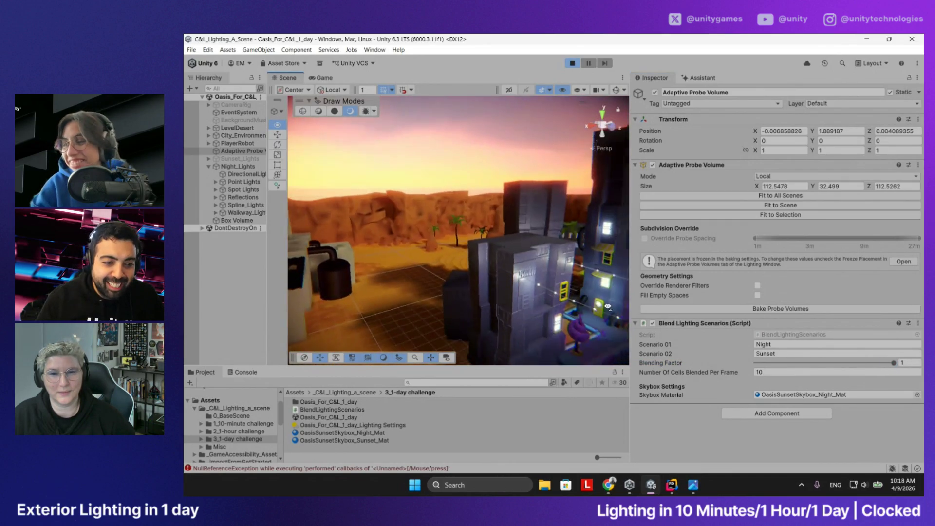
pyautogui.moveTo(426, 265)
pyautogui.mouseDown()
pyautogui.moveTo(349, 259)
pyautogui.moveTo(448, 228)
pyautogui.moveTo(268, 253)
pyautogui.moveTo(577, 234)
pyautogui.moveTo(420, 231)
pyautogui.mouseUp()
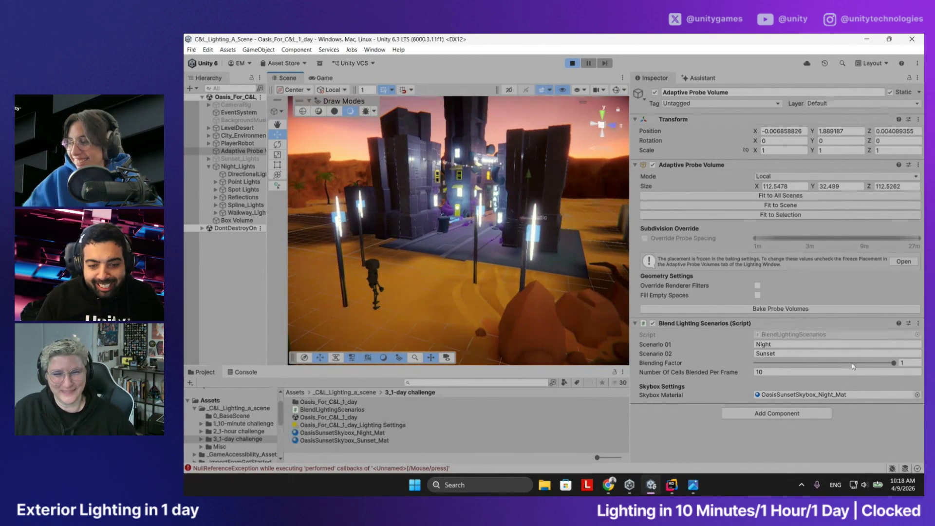
pyautogui.moveTo(885, 366); pyautogui.dragTo(755, 371)
pyautogui.scroll(3, 499, 242)
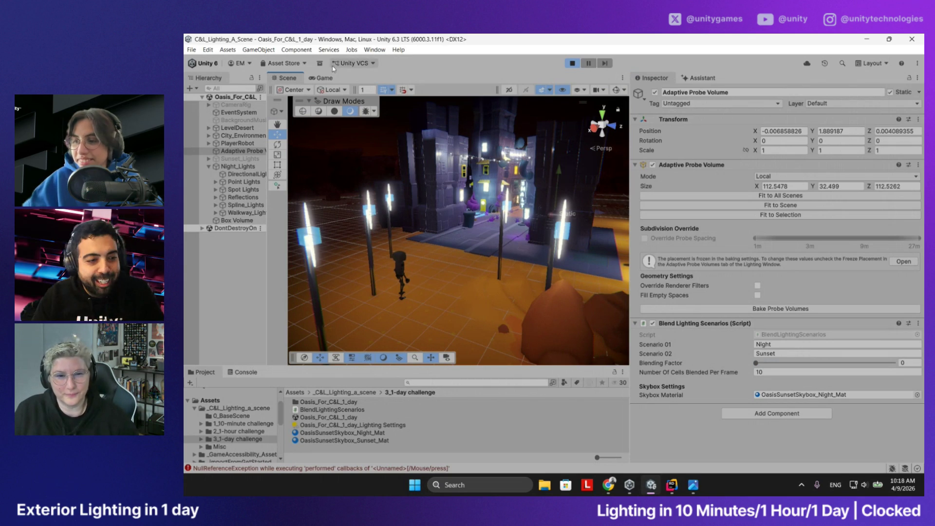
pyautogui.doubleClick(233, 183)
pyautogui.moveTo(289, 199)
pyautogui.mouseDown()
pyautogui.moveTo(460, 186)
pyautogui.moveTo(496, 215)
pyautogui.mouseUp()
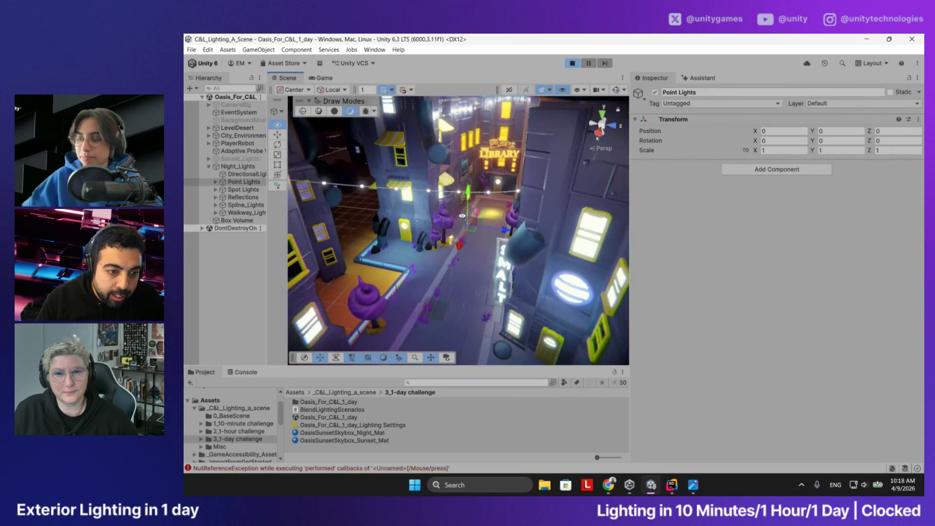
pyautogui.click(616, 90)
pyautogui.moveTo(492, 207)
pyautogui.mouseDown()
pyautogui.moveTo(475, 206)
pyautogui.moveTo(477, 266)
pyautogui.mouseUp()
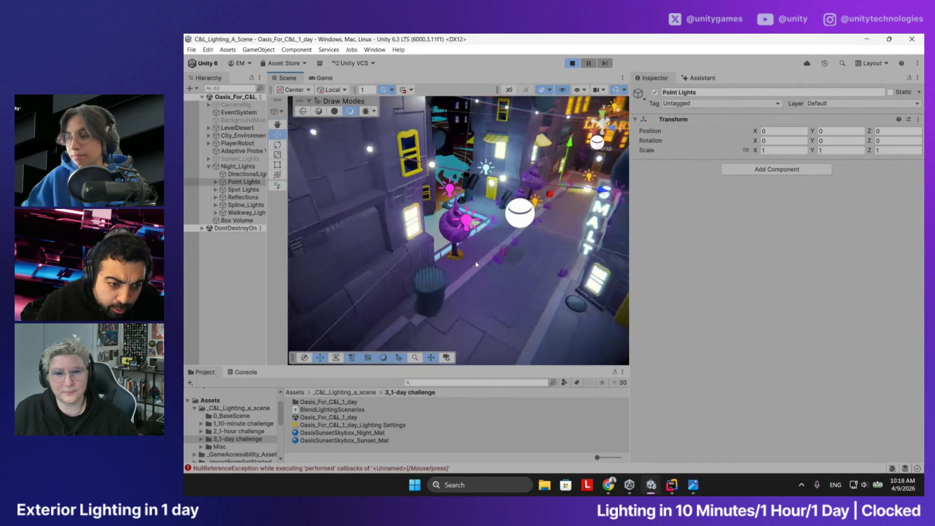
pyautogui.click(466, 224)
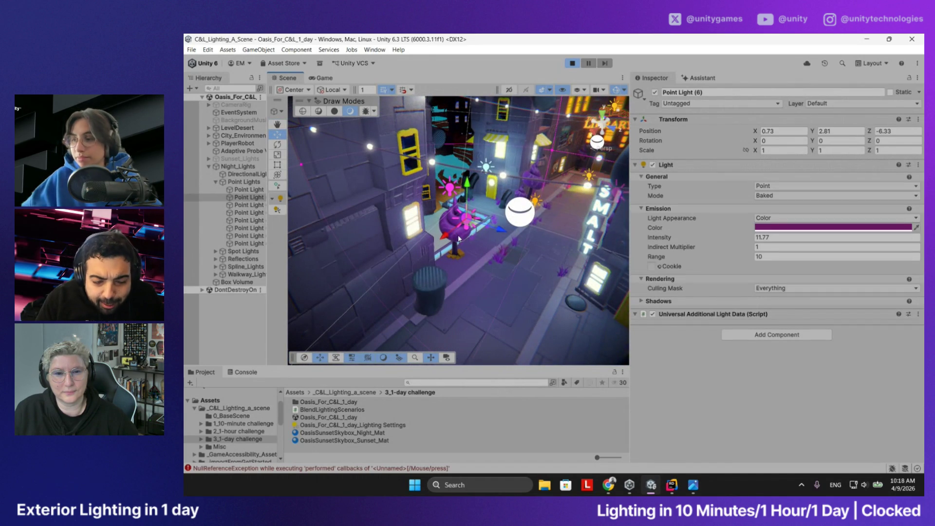
pyautogui.scroll(5, 457, 233)
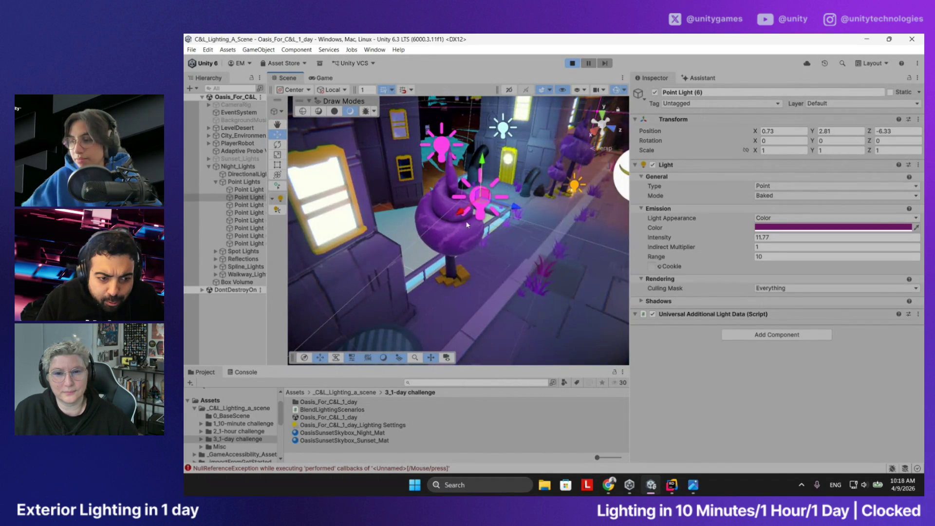
pyautogui.click(216, 182)
pyautogui.click(216, 183)
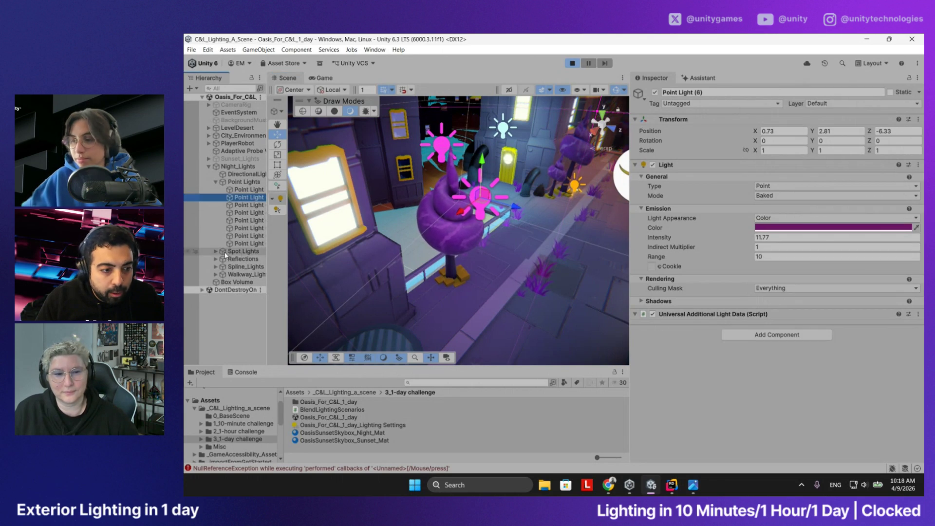
pyautogui.doubleClick(244, 252)
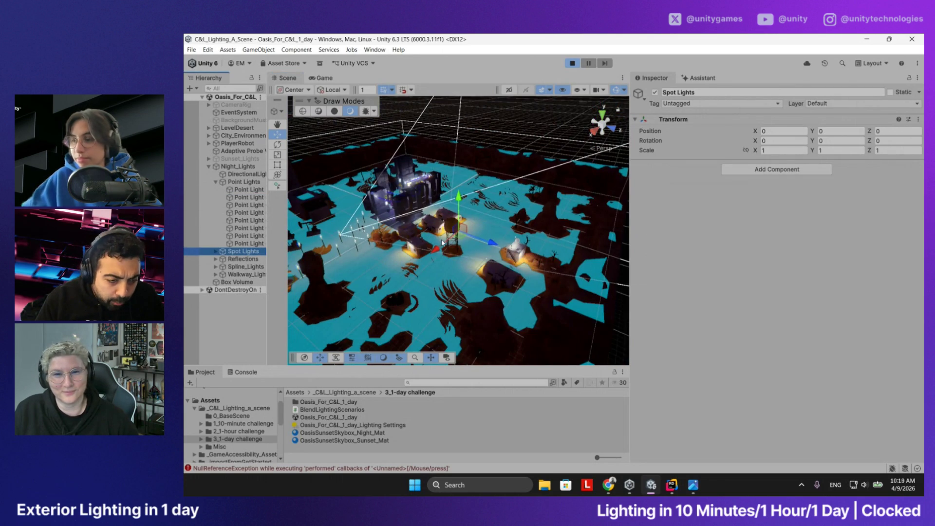
pyautogui.moveTo(442, 241)
pyautogui.mouseDown()
pyautogui.moveTo(905, 193)
pyautogui.moveTo(896, 197)
pyautogui.mouseUp()
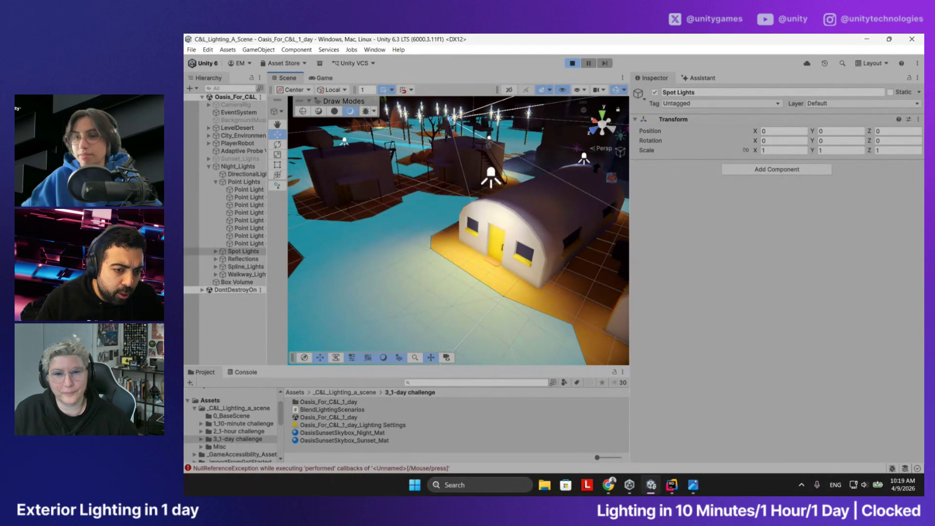
pyautogui.moveTo(611, 125); pyautogui.dragTo(603, 131)
pyautogui.click(616, 90)
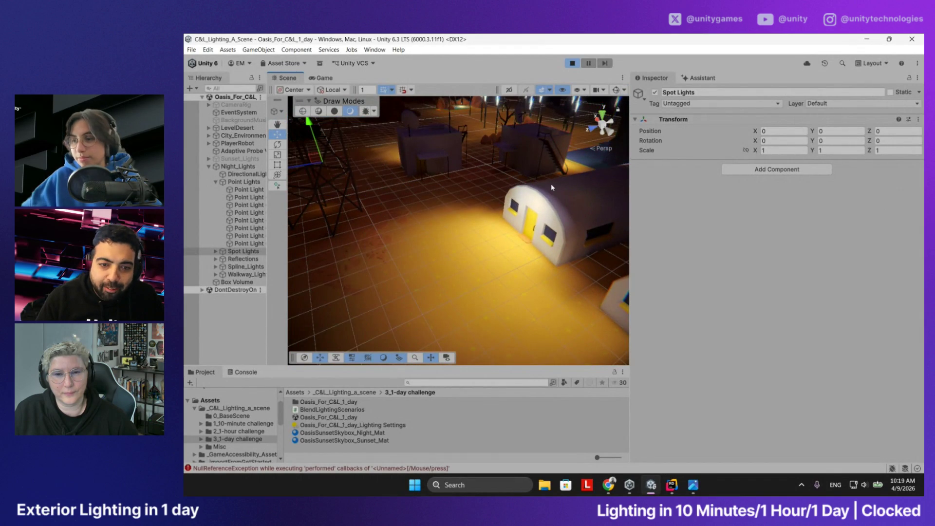
pyautogui.moveTo(552, 188)
pyautogui.mouseDown()
pyautogui.moveTo(565, 171)
pyautogui.moveTo(509, 215)
pyautogui.moveTo(525, 207)
pyautogui.moveTo(524, 226)
pyautogui.moveTo(552, 237)
pyautogui.moveTo(502, 234)
pyautogui.moveTo(549, 226)
pyautogui.moveTo(426, 214)
pyautogui.moveTo(425, 200)
pyautogui.mouseUp()
pyautogui.moveTo(495, 225); pyautogui.dragTo(483, 233)
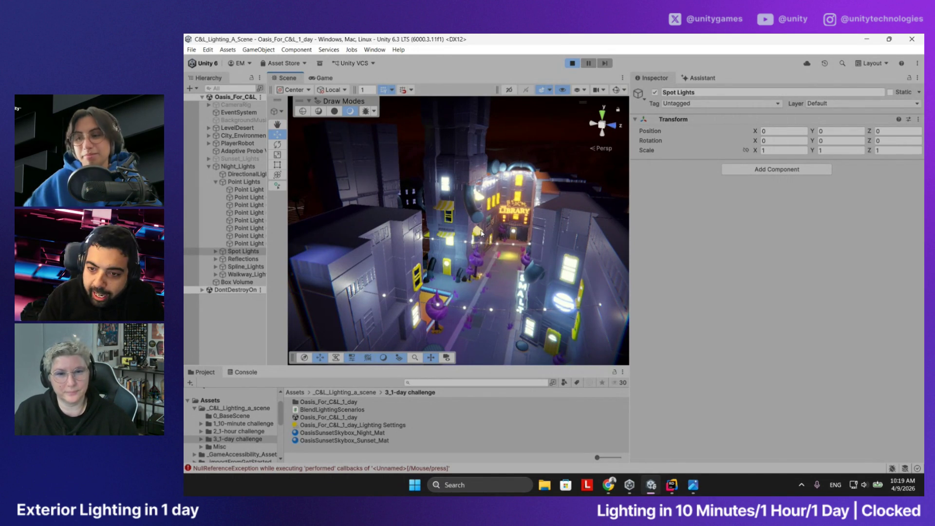
pyautogui.moveTo(526, 196); pyautogui.dragTo(504, 224)
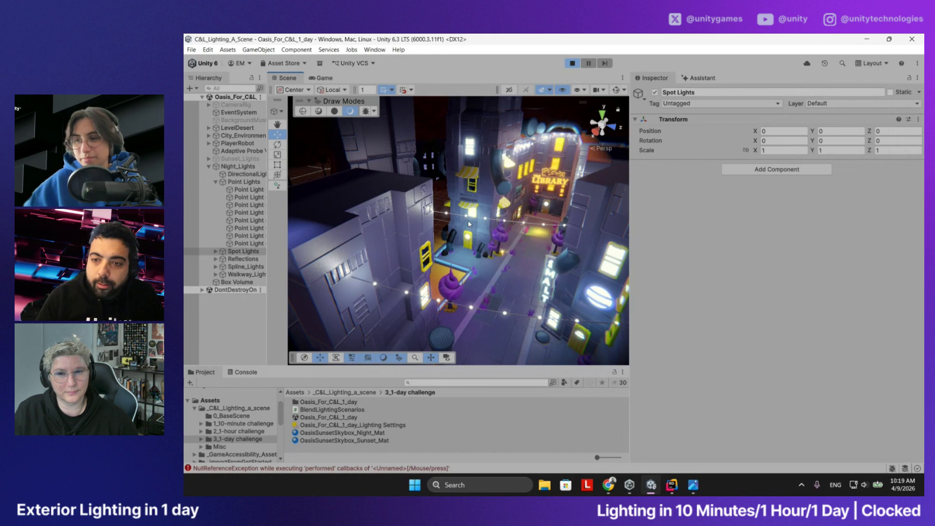
pyautogui.moveTo(469, 224)
pyautogui.mouseDown()
pyautogui.moveTo(495, 184)
pyautogui.moveTo(512, 210)
pyautogui.mouseUp()
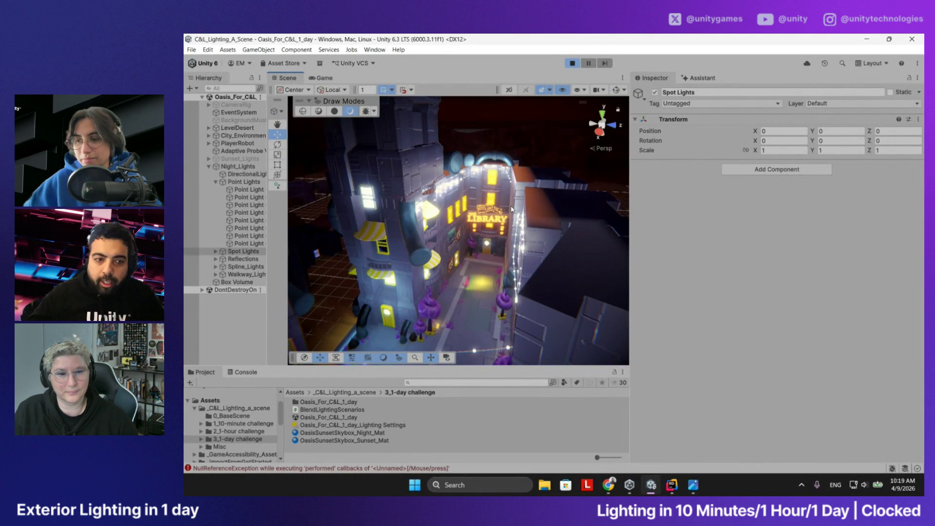
pyautogui.moveTo(512, 209); pyautogui.dragTo(402, 222)
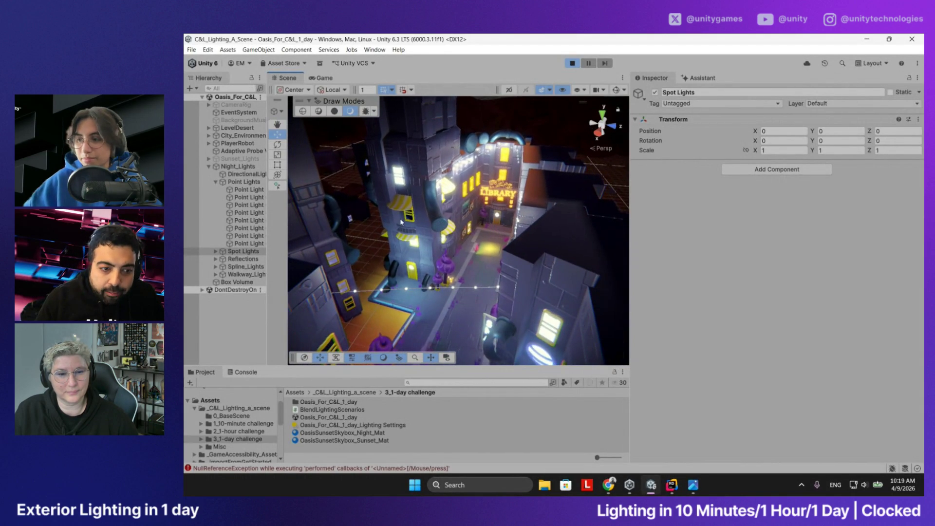
pyautogui.moveTo(530, 250)
pyautogui.mouseDown()
pyautogui.moveTo(263, 164)
pyautogui.moveTo(460, 172)
pyautogui.moveTo(470, 215)
pyautogui.moveTo(540, 162)
pyautogui.moveTo(450, 136)
pyautogui.moveTo(530, 164)
pyautogui.mouseUp()
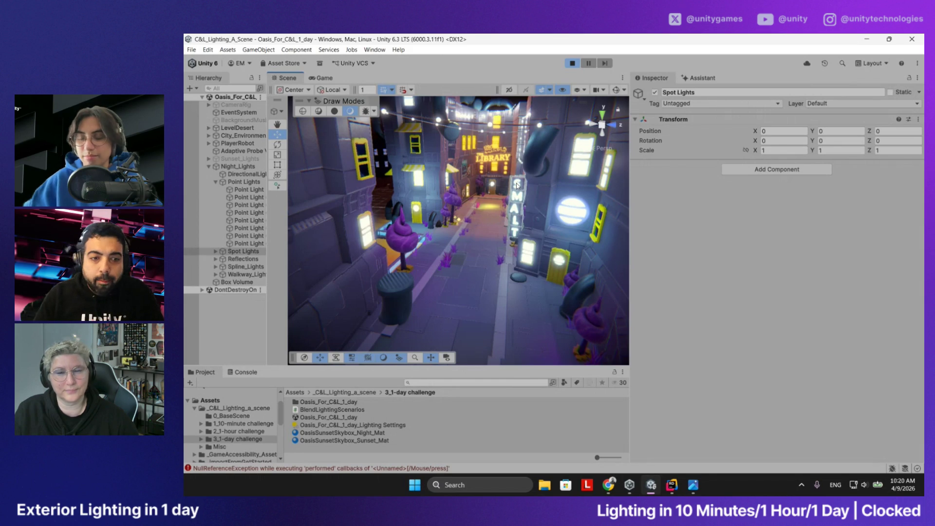
pyautogui.scroll(-10, 516, 192)
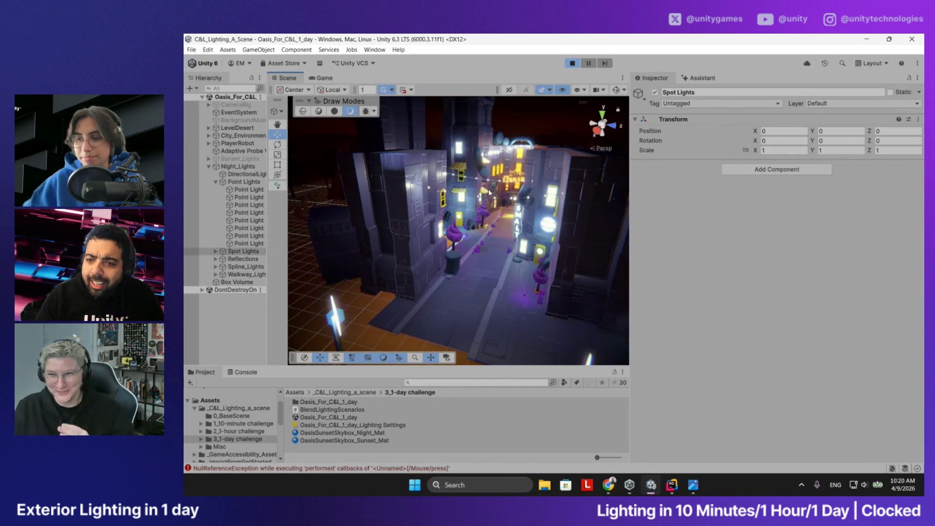
pyautogui.press('w')
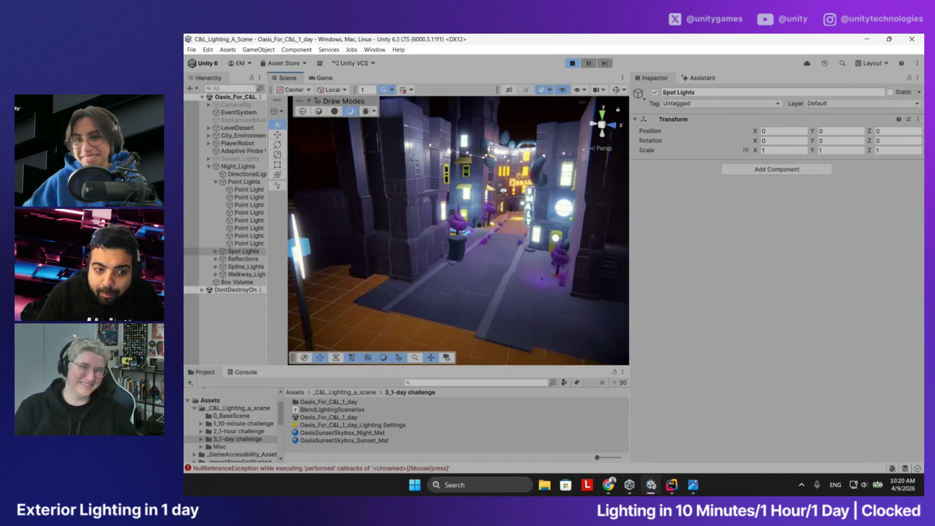
pyautogui.press('s')
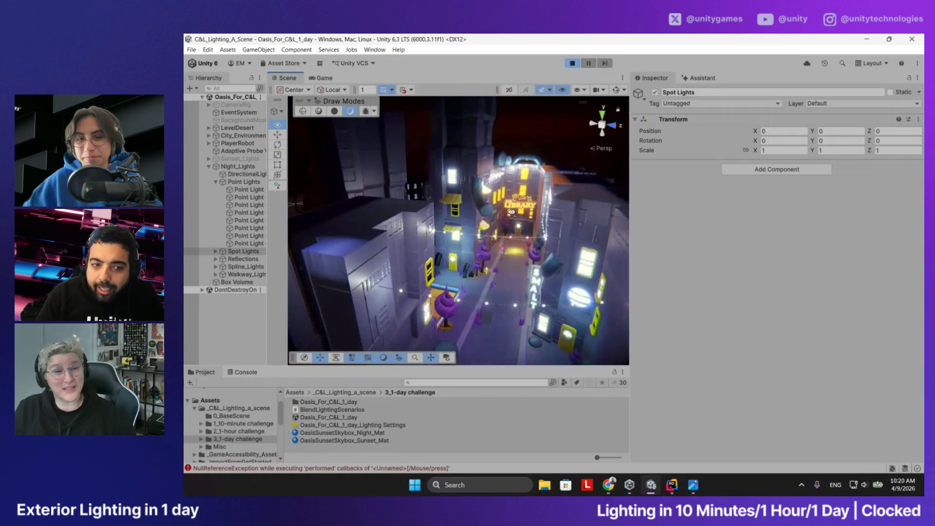
pyautogui.press('w')
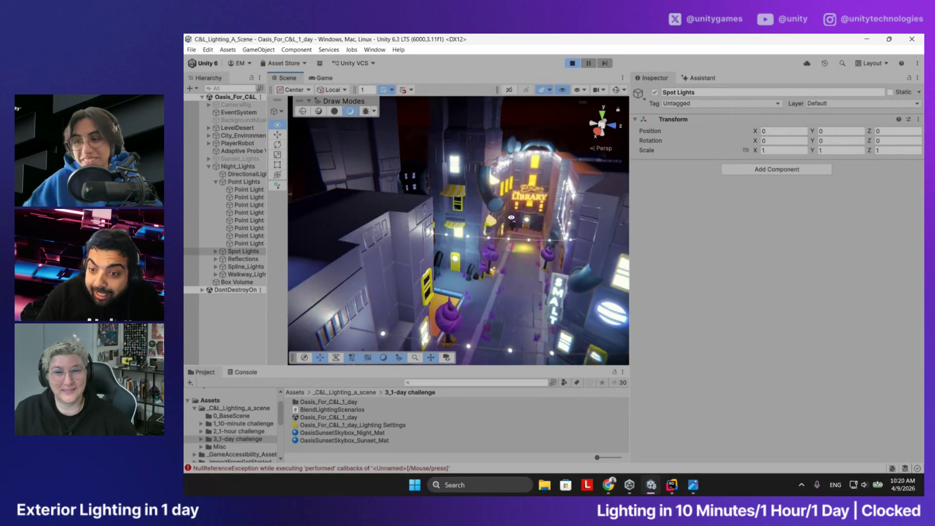
pyautogui.press('s')
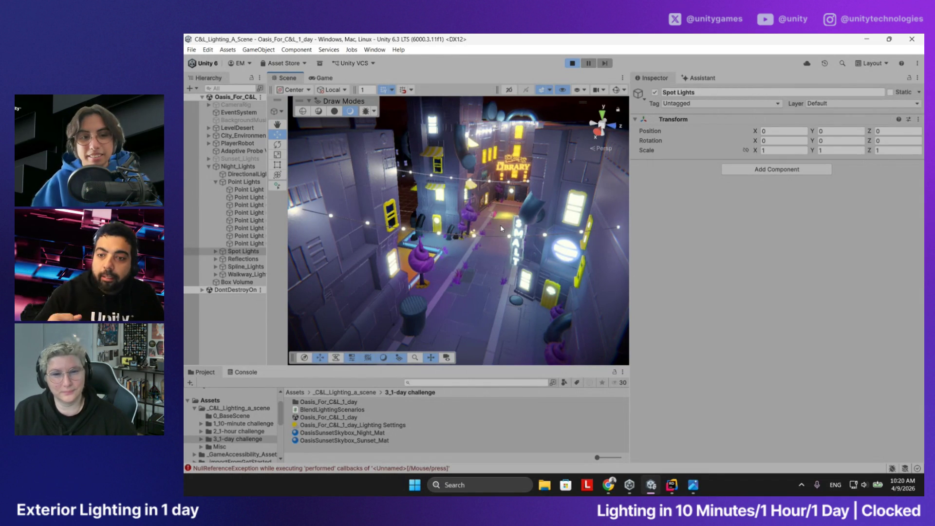
pyautogui.moveTo(501, 224)
pyautogui.mouseDown()
pyautogui.moveTo(400, 221)
pyautogui.moveTo(458, 218)
pyautogui.mouseUp()
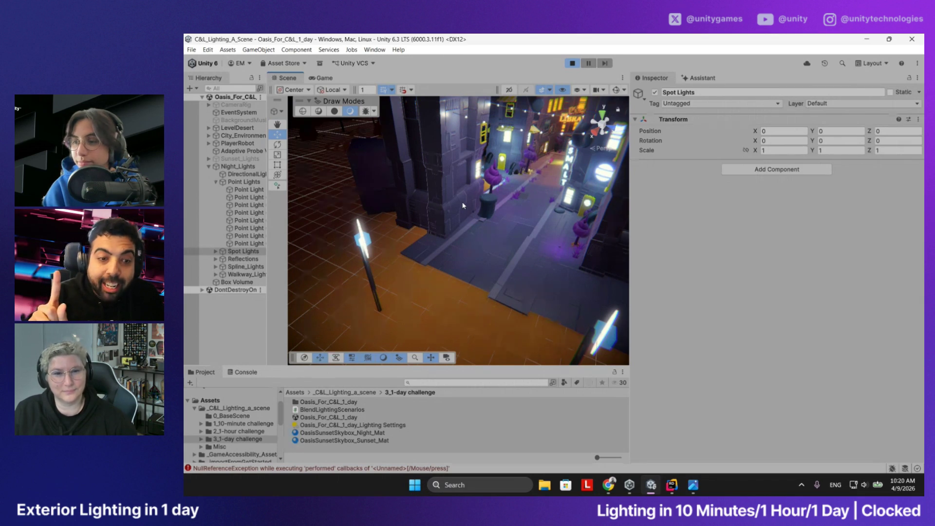
# Switch to the Game tab and maximize it to fill the editor
pyautogui.click(312, 79)
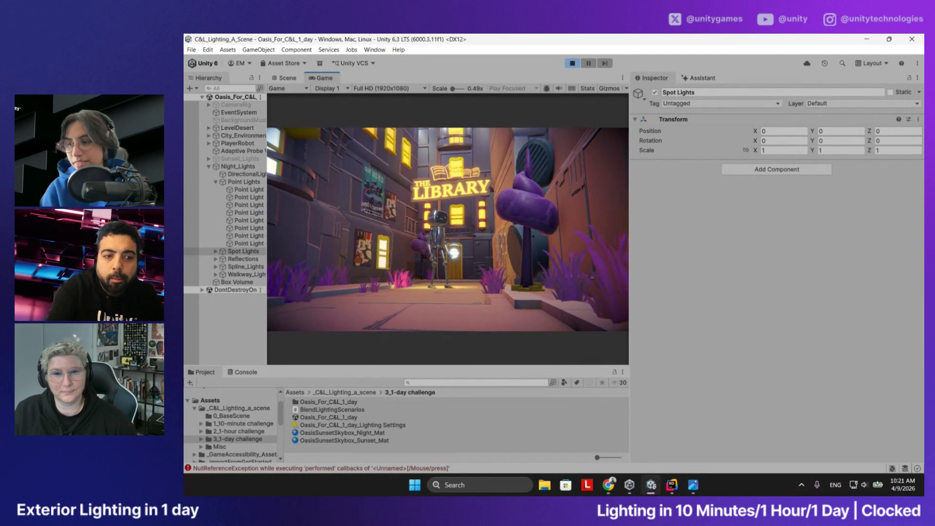
pyautogui.doubleClick(324, 76)
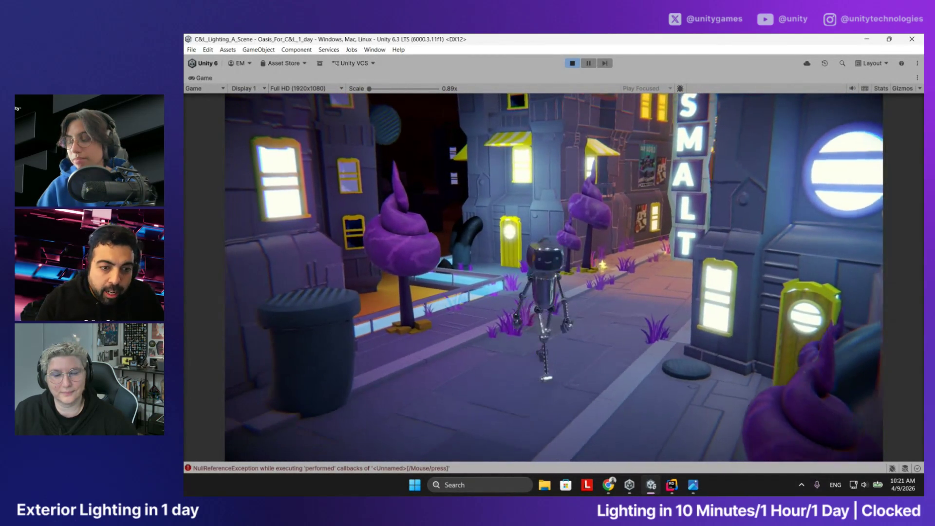
# Walk the robot with W toward The Library, turn it back with S, then stop Play mode
pyautogui.press('w')
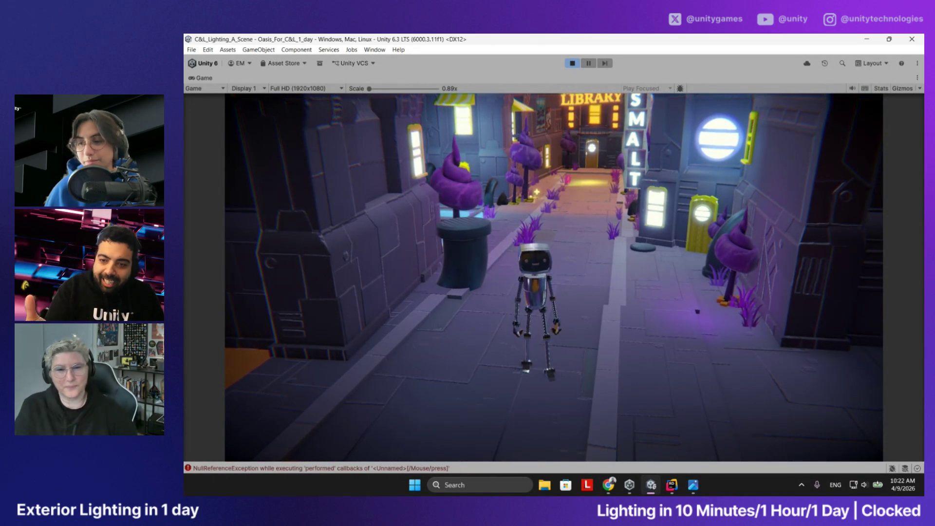
pyautogui.press('w')
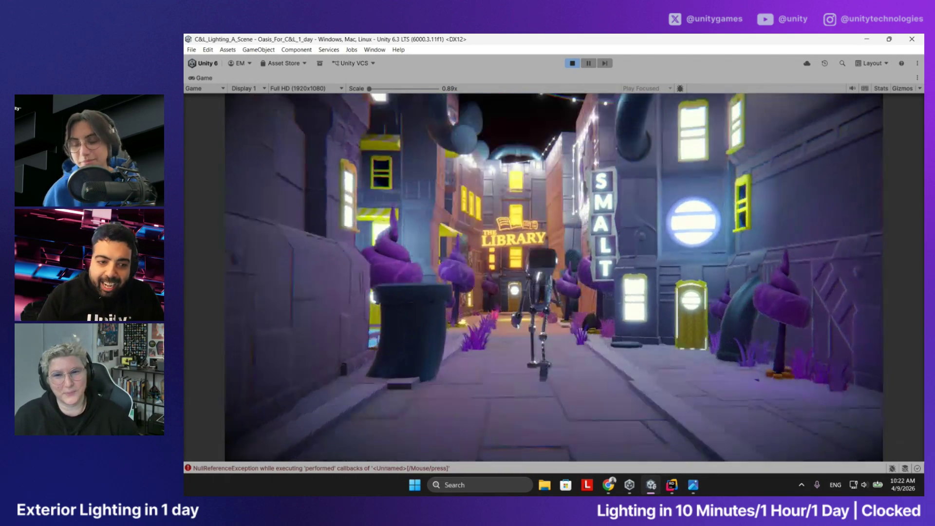
pyautogui.press('s')
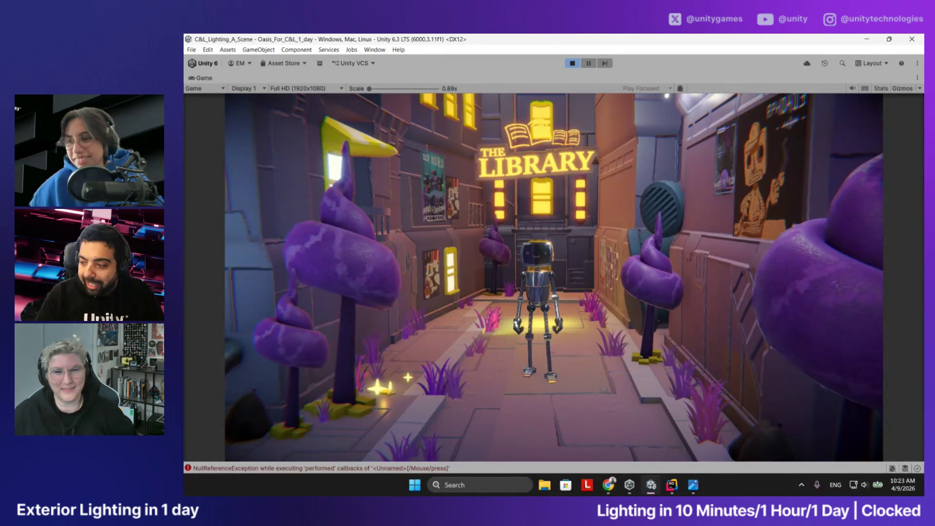
pyautogui.click(571, 63)
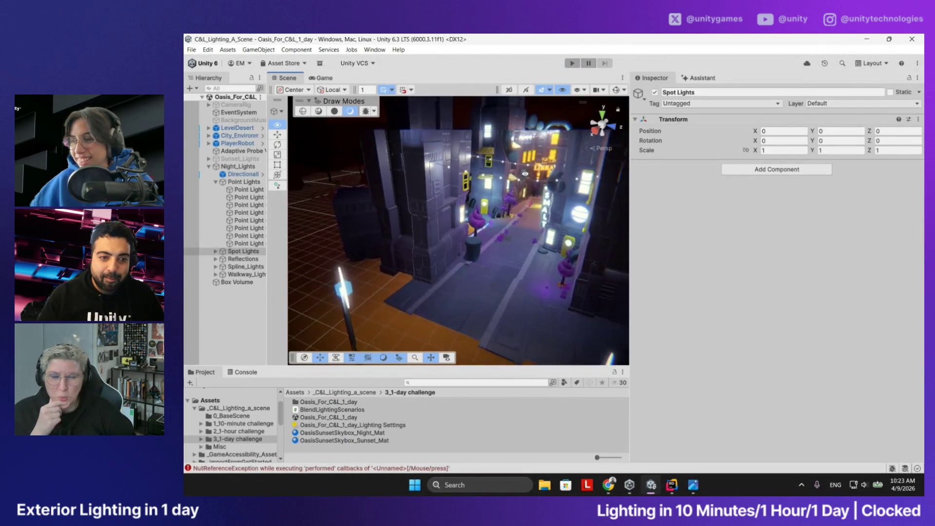
# Fly the Scene camera toward the Library and back, and widen the Scene view
pyautogui.press('w')
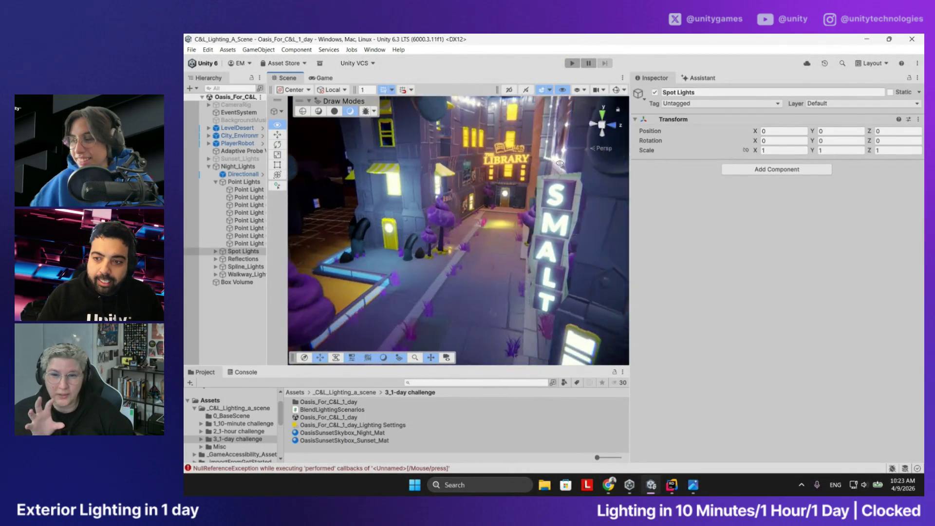
pyautogui.press('s')
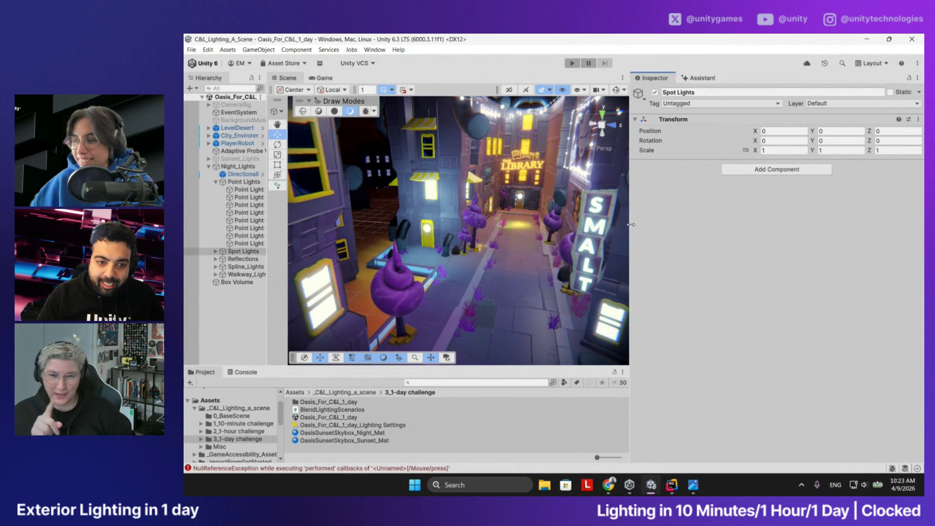
pyautogui.moveTo(638, 224); pyautogui.dragTo(687, 223)
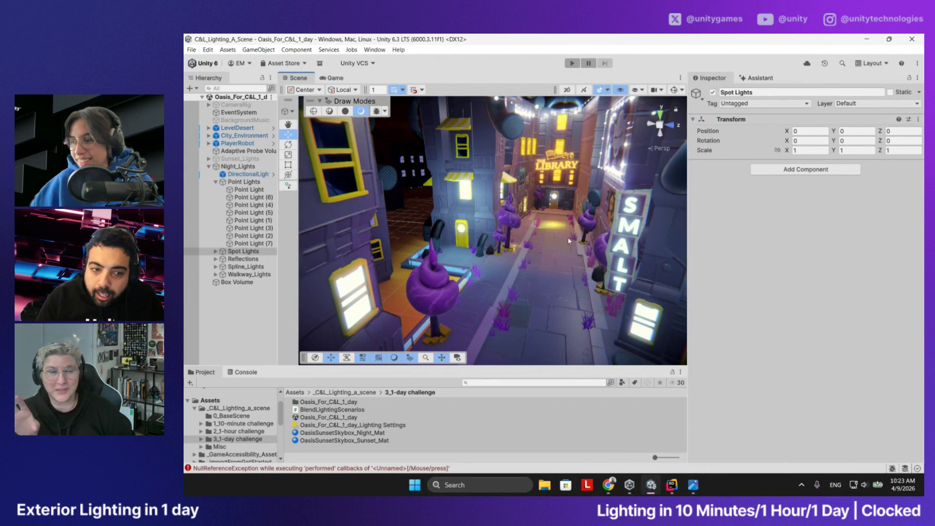
# Fly the Scene camera back to frame both desert huts, enter Play mode, and select Adaptive Probe Volume
pyautogui.press('s')
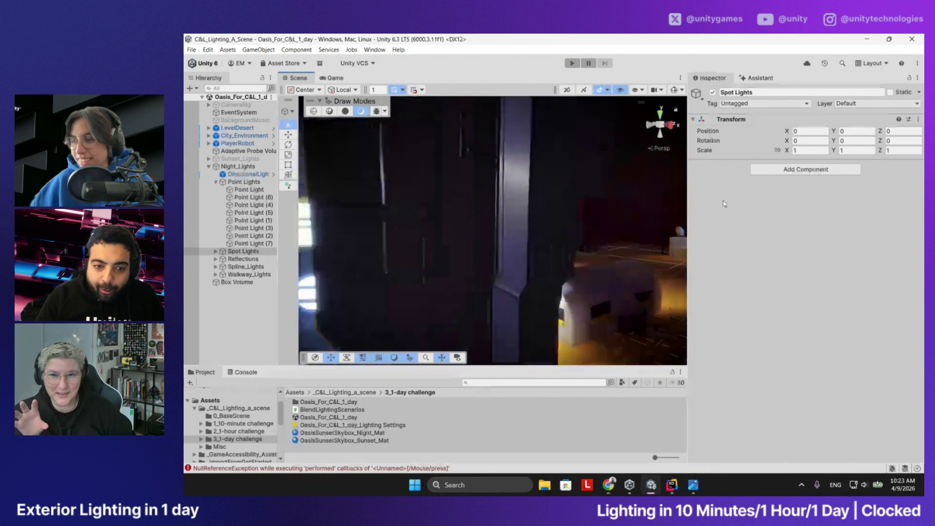
pyautogui.press('s')
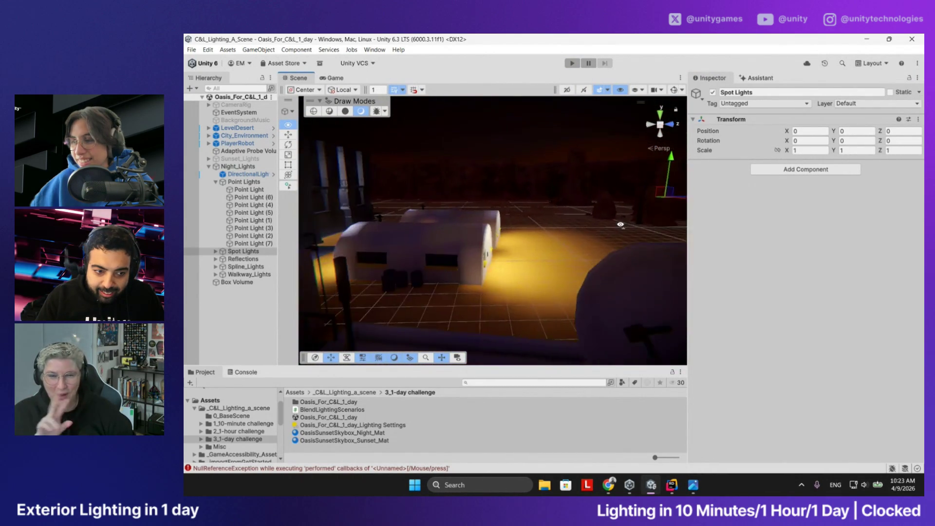
pyautogui.press('s')
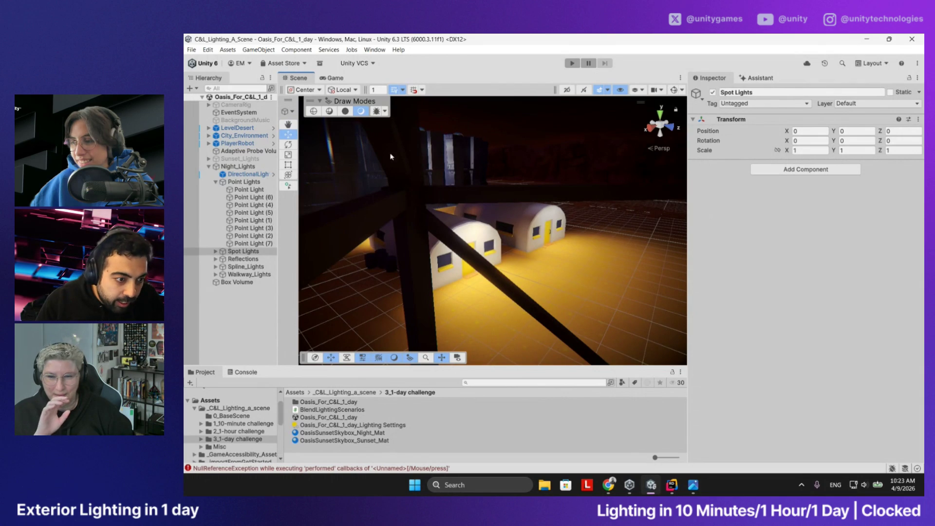
pyautogui.click(571, 64)
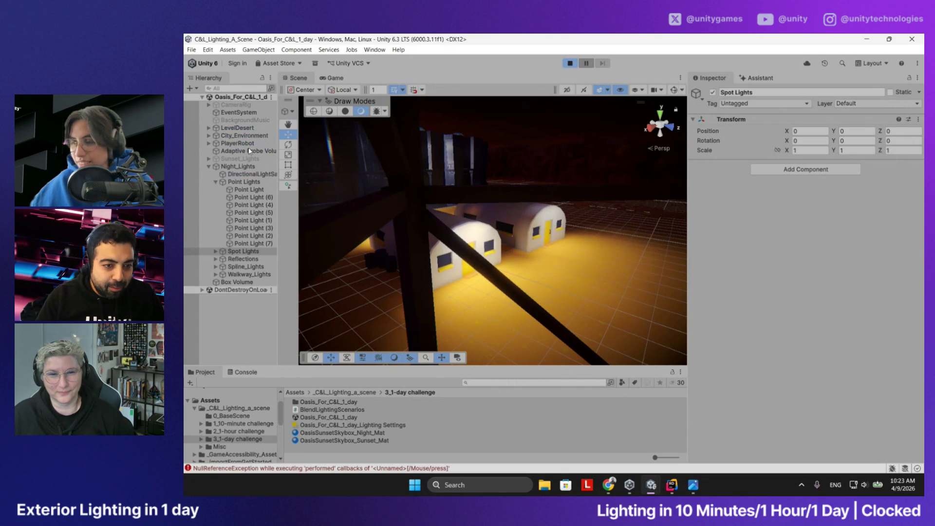
pyautogui.click(249, 151)
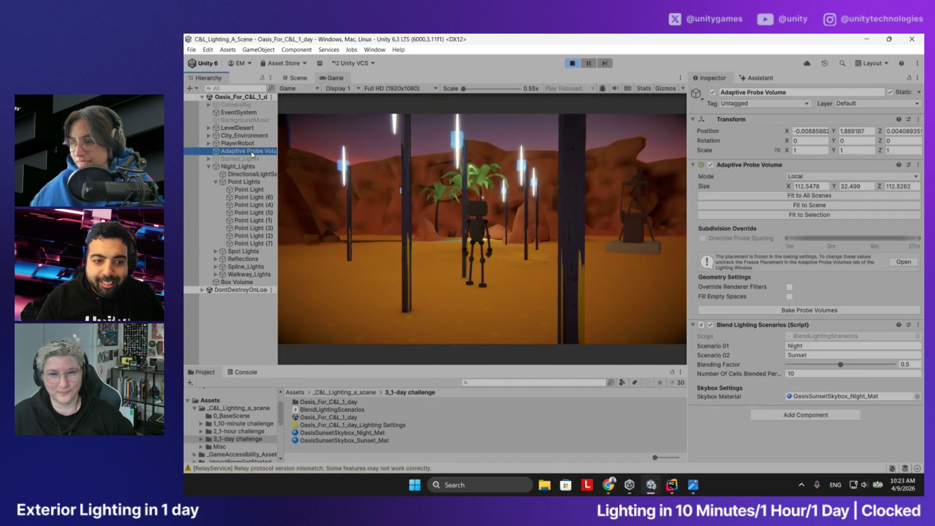
# In the Scene tab, move toward the huts and drag Blending Factor to 0 for Night lighting
pyautogui.click(306, 81)
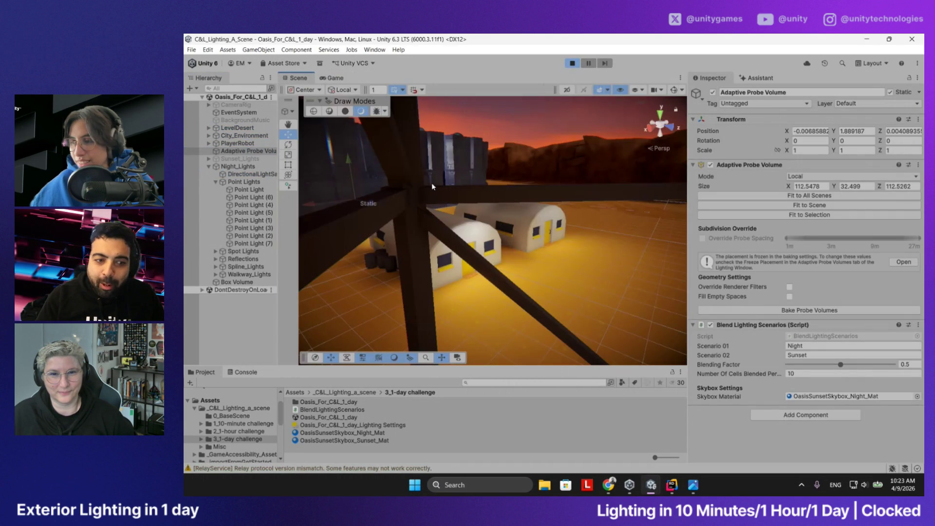
pyautogui.moveTo(483, 209); pyautogui.dragTo(616, 279)
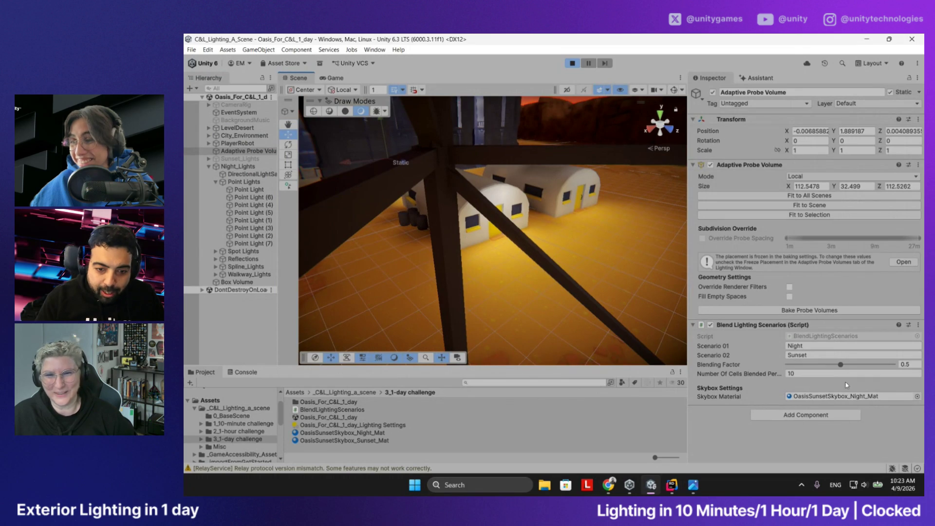
pyautogui.click(827, 365)
pyautogui.moveTo(827, 368)
pyautogui.mouseDown()
pyautogui.moveTo(778, 371)
pyautogui.moveTo(875, 362)
pyautogui.moveTo(915, 371)
pyautogui.mouseUp()
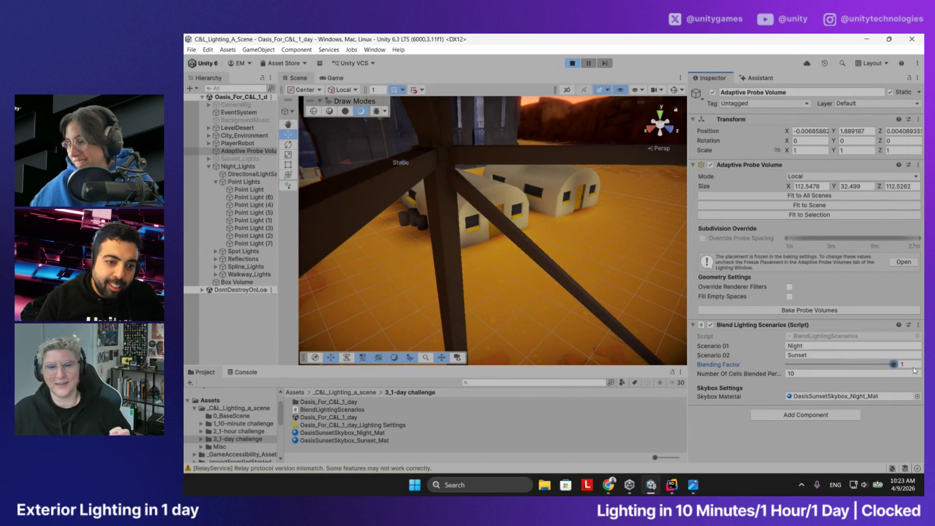
pyautogui.moveTo(568, 273)
pyautogui.mouseDown()
pyautogui.moveTo(587, 236)
pyautogui.moveTo(574, 224)
pyautogui.moveTo(580, 246)
pyautogui.mouseUp()
pyautogui.moveTo(895, 366); pyautogui.dragTo(784, 363)
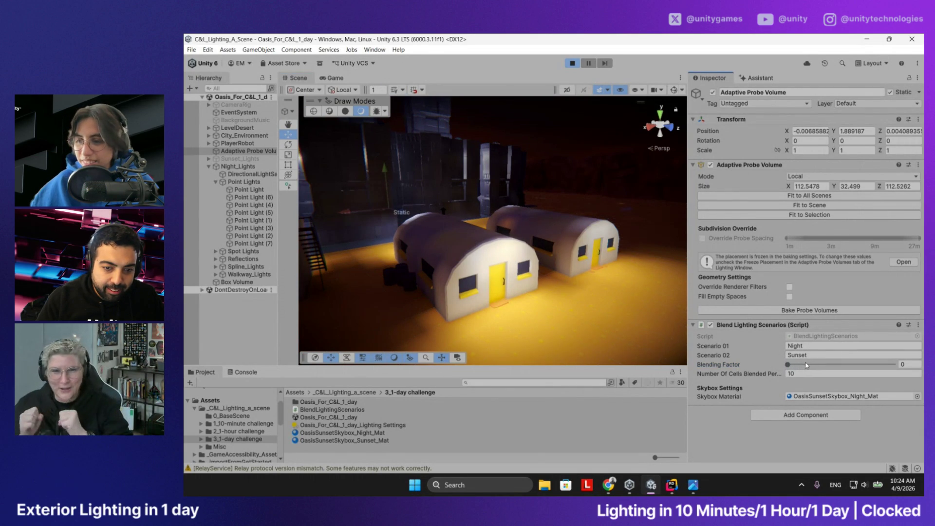
# Sweep the Blending Factor between Night and Sunset, finishing at 1 for full sunset
pyautogui.moveTo(789, 368); pyautogui.dragTo(912, 366)
pyautogui.moveTo(649, 341); pyautogui.dragTo(656, 325)
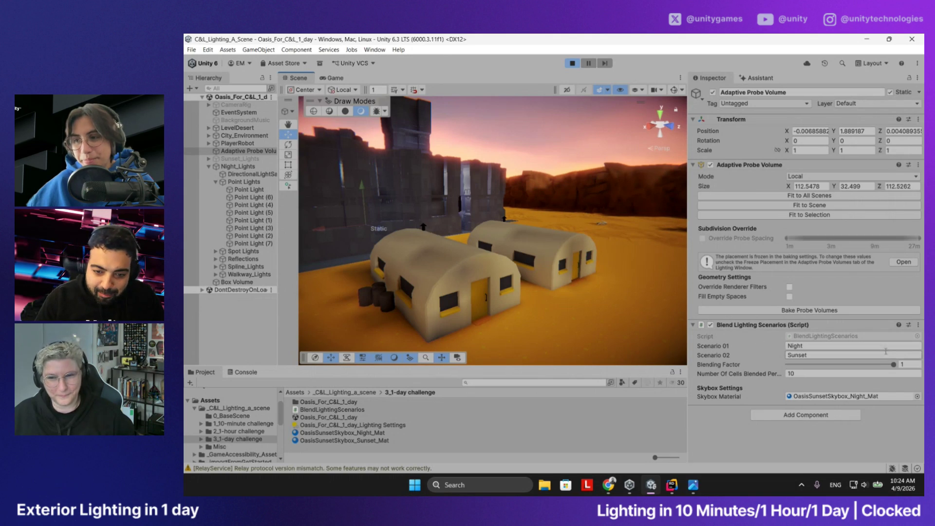
pyautogui.moveTo(894, 365); pyautogui.dragTo(856, 369)
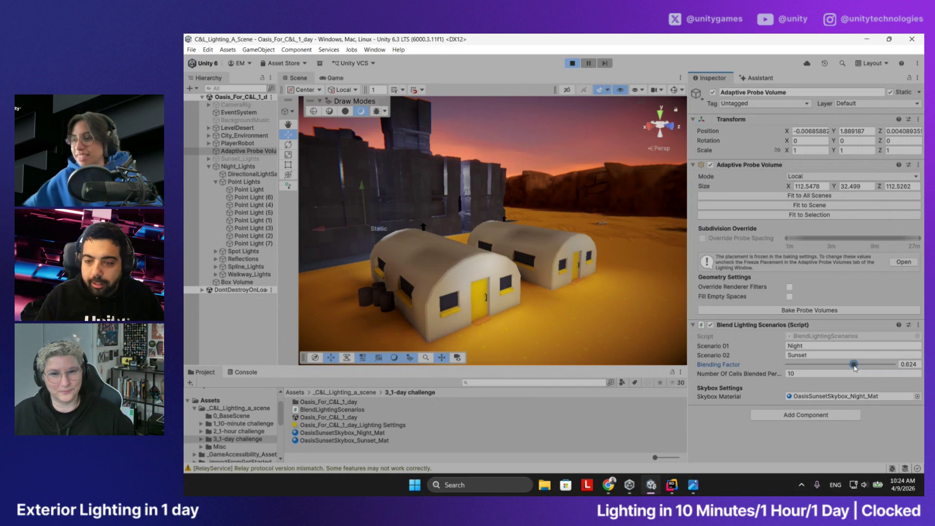
pyautogui.moveTo(851, 369); pyautogui.dragTo(820, 363)
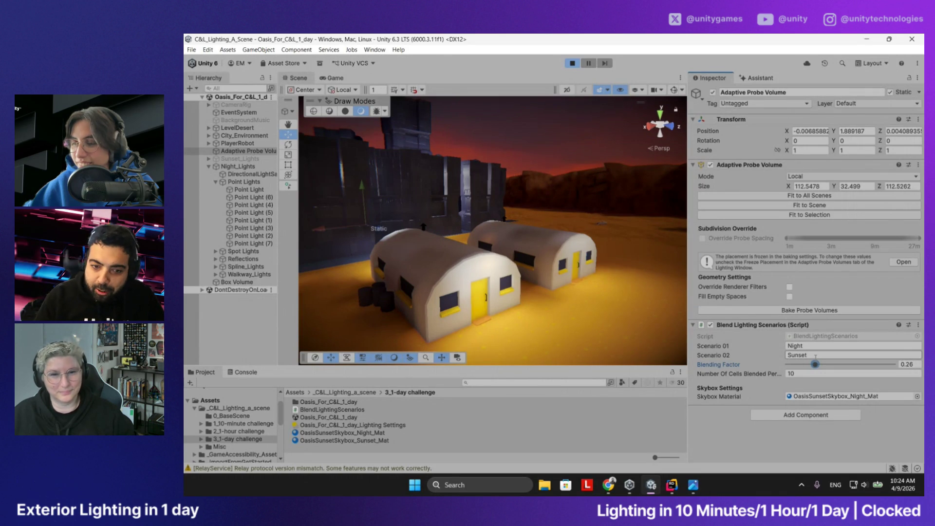
pyautogui.moveTo(818, 365)
pyautogui.mouseDown()
pyautogui.moveTo(788, 366)
pyautogui.moveTo(866, 358)
pyautogui.moveTo(900, 365)
pyautogui.mouseUp()
# Fly the Scene camera past the fence toward the tents, then stop Play mode
pyautogui.moveTo(675, 306); pyautogui.dragTo(645, 292)
pyautogui.press('w')
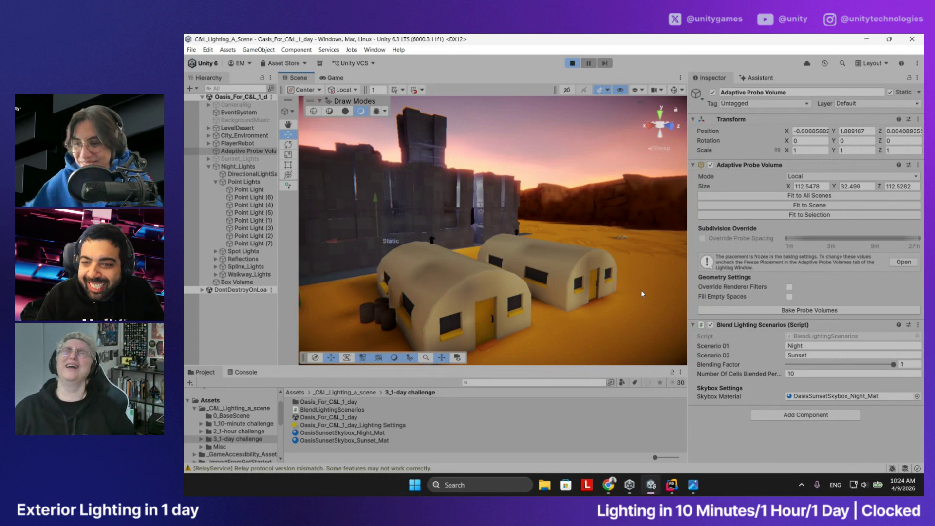
pyautogui.moveTo(641, 290)
pyautogui.mouseDown()
pyautogui.moveTo(519, 294)
pyautogui.moveTo(554, 301)
pyautogui.moveTo(661, 287)
pyautogui.moveTo(657, 294)
pyautogui.mouseUp()
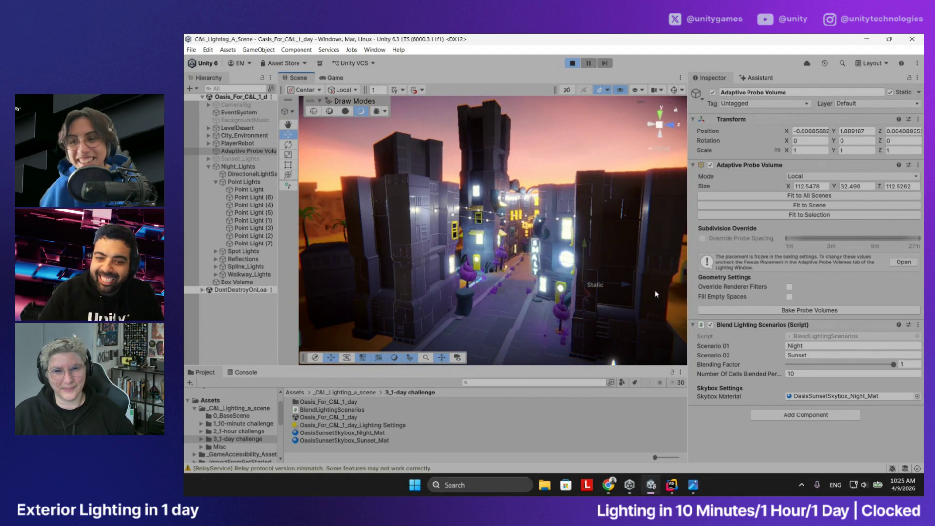
pyautogui.click(577, 68)
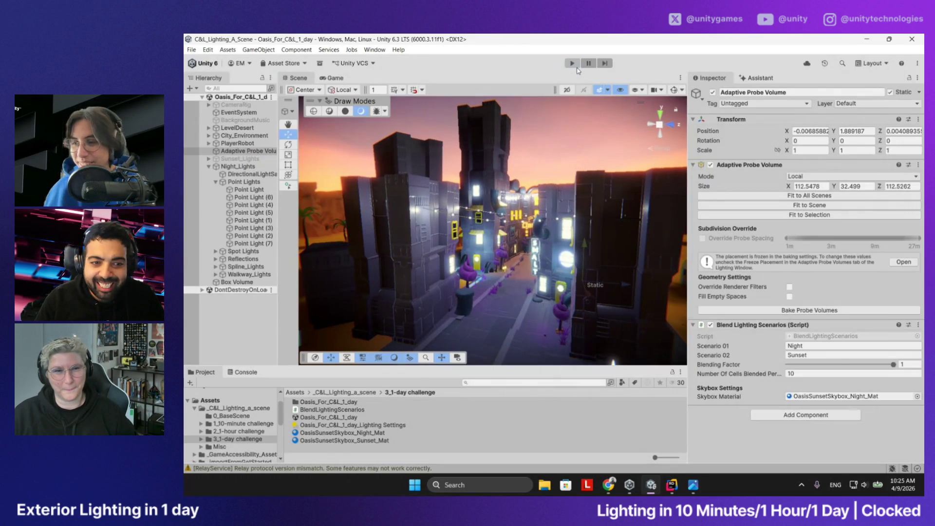